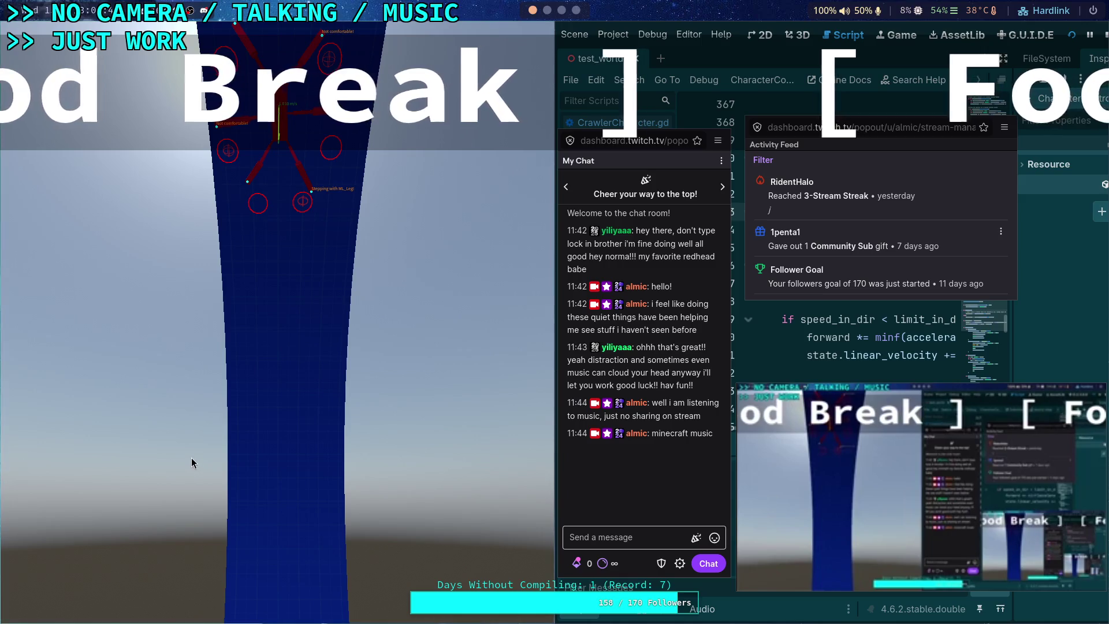
Toggle the stream preview audio on and off, then start its video playback
{"action": "left_click", "coordinate": [991, 575]}
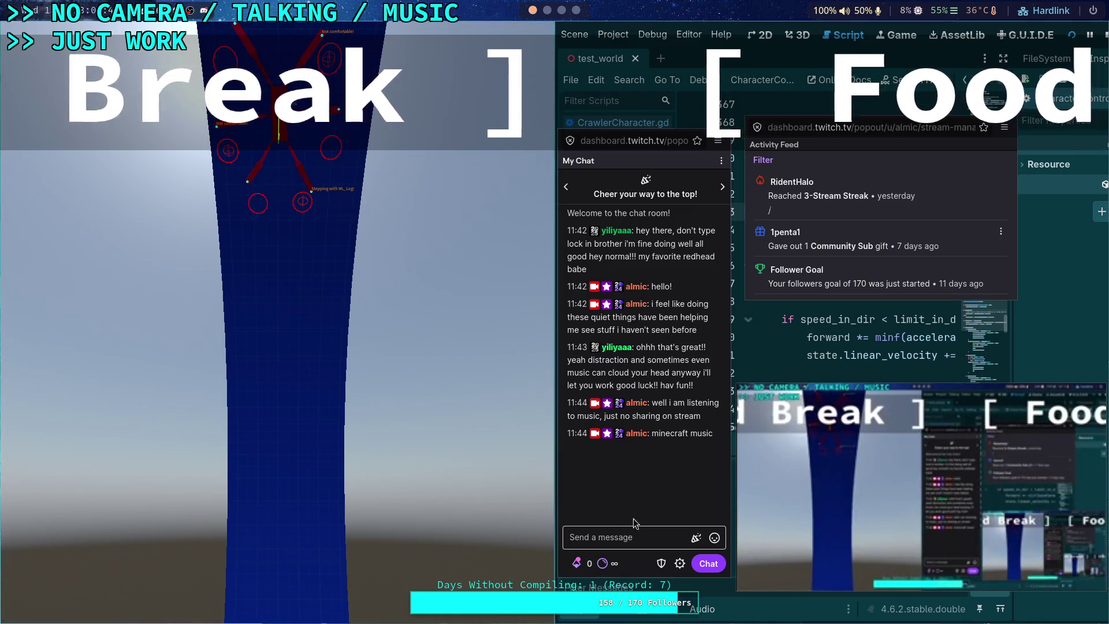
{"action": "left_click", "coordinate": [990, 572]}
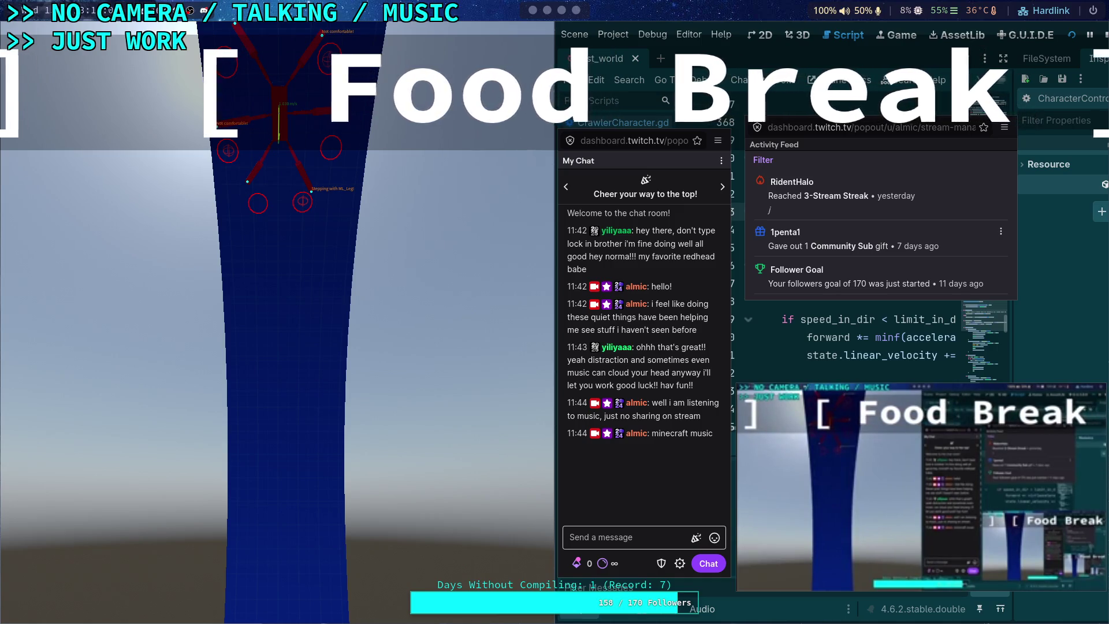
{"action": "mouse_move", "coordinate": [921, 487]}
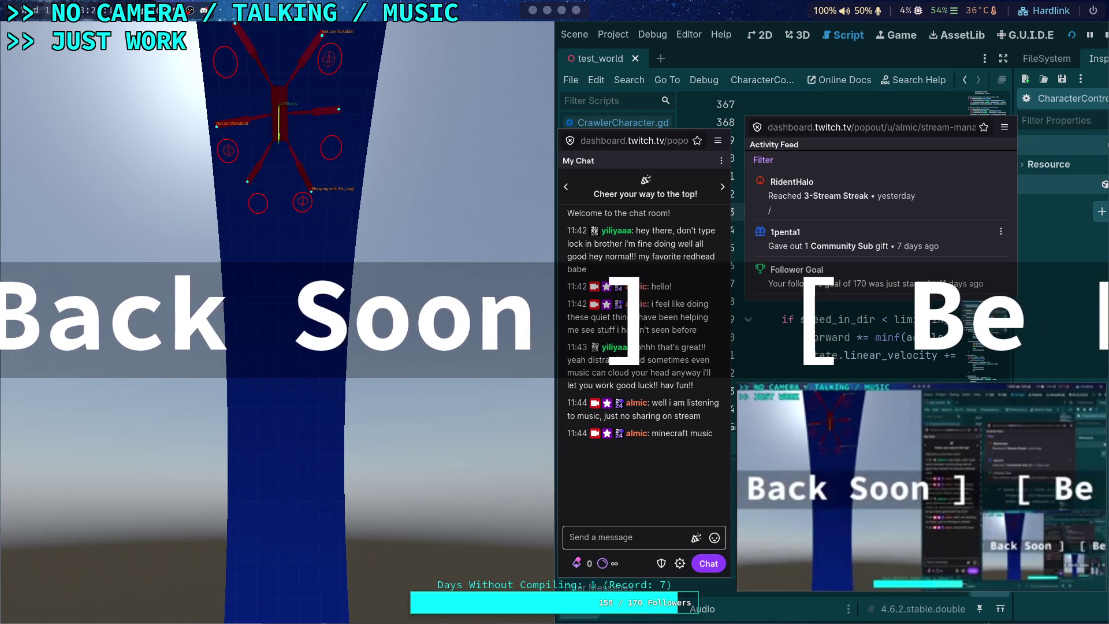
{"action": "mouse_move", "coordinate": [921, 485]}
{"action": "left_click", "coordinate": [921, 570]}
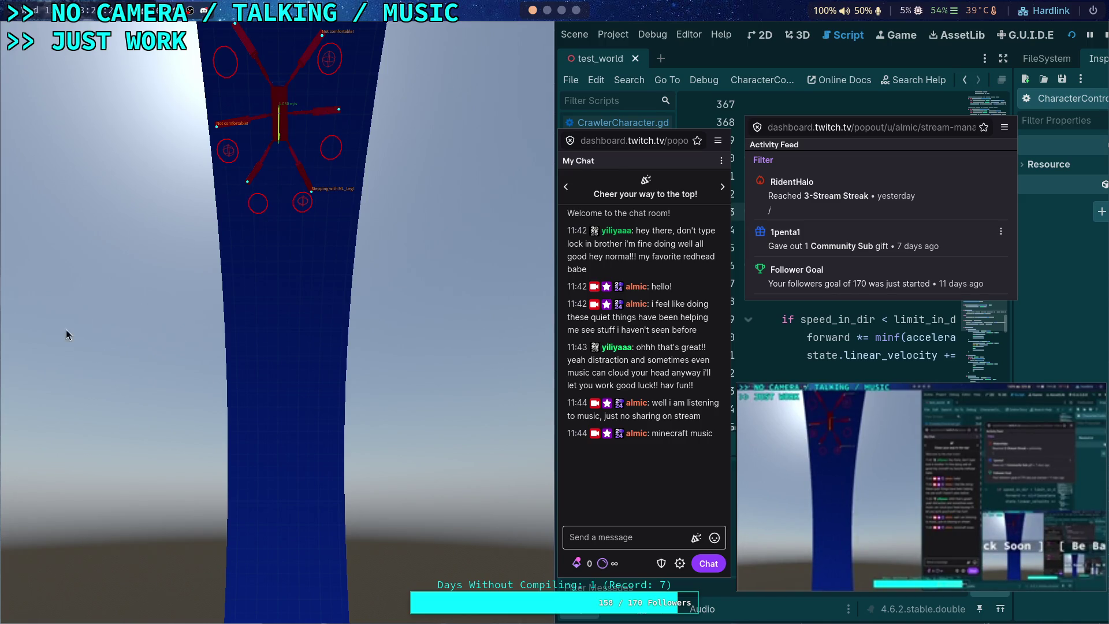
Dismiss the chat and activity-feed popups, close the stream preview, and focus the running game
{"action": "key", "text": "super+s"}
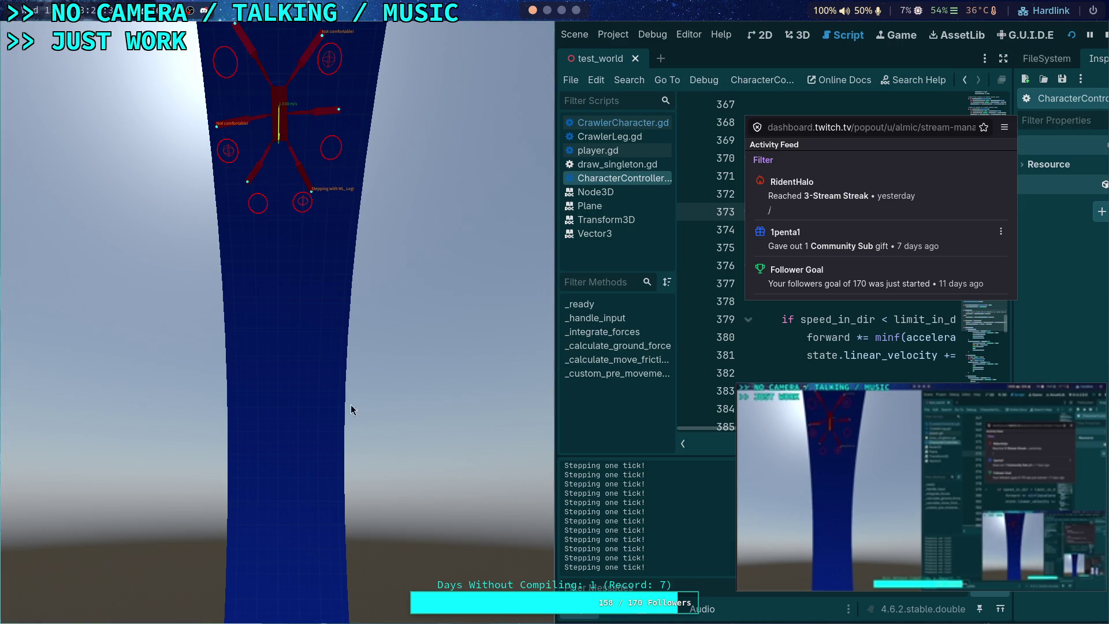
{"action": "key", "text": "super+s"}
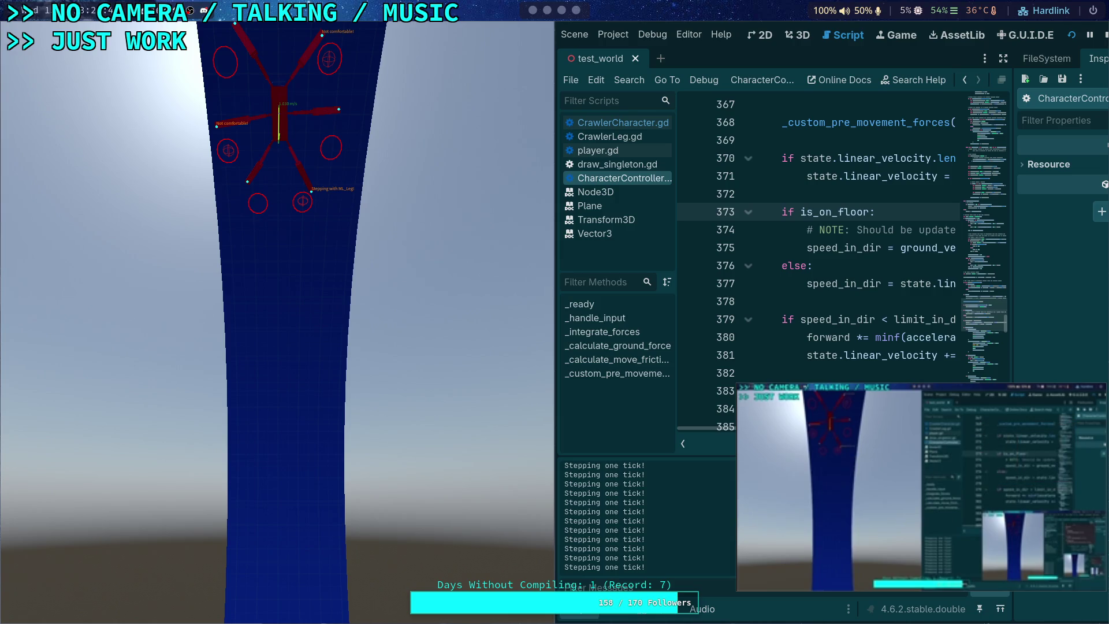
{"action": "mouse_move", "coordinate": [979, 486]}
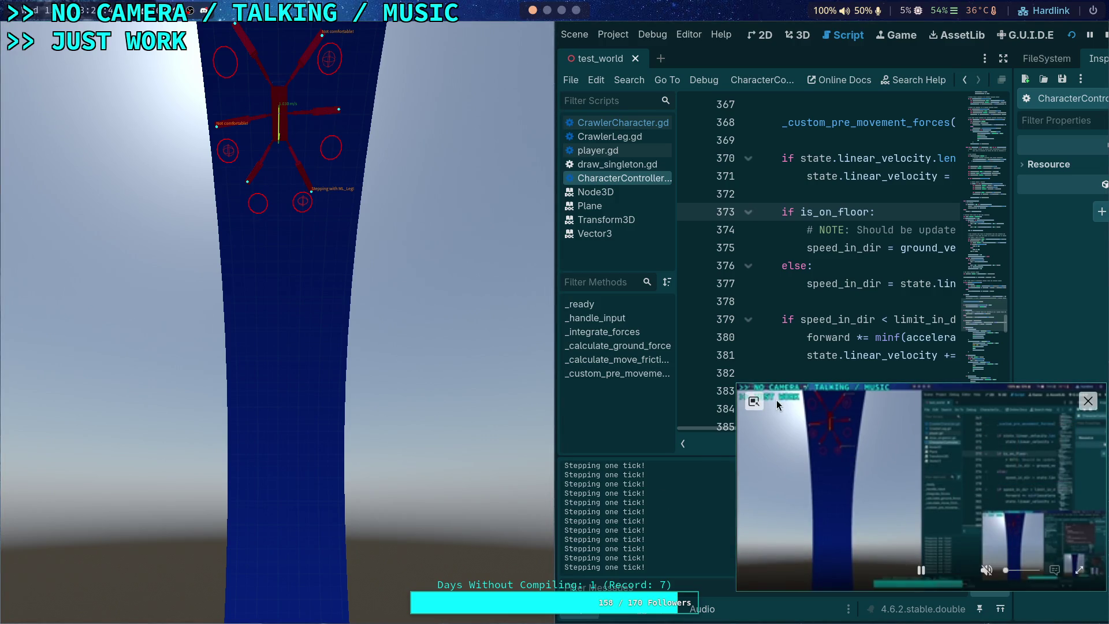
{"action": "left_click", "coordinate": [755, 410]}
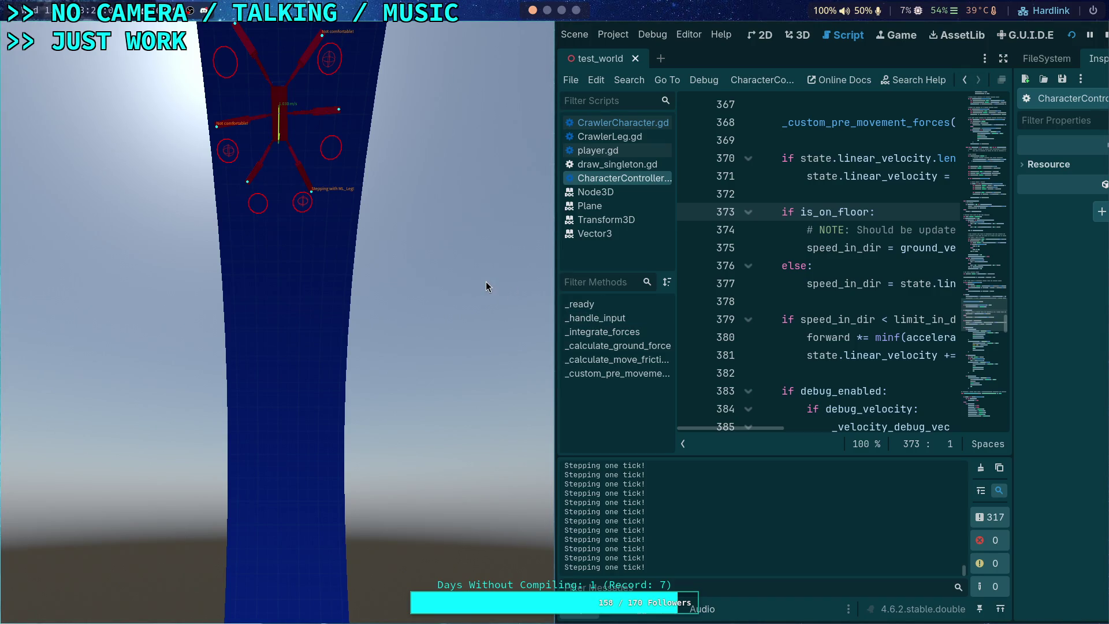
{"action": "left_click", "coordinate": [435, 290]}
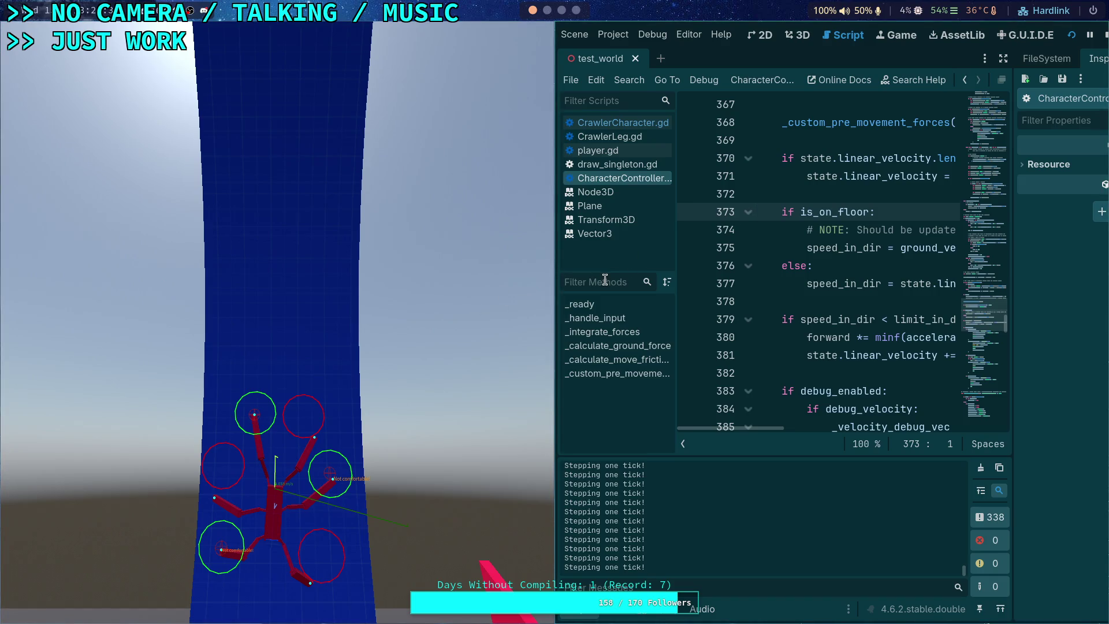
Stop the running test world, collapse the output panel, and bring up the Crawler Bot notes
{"action": "left_click", "coordinate": [1105, 37]}
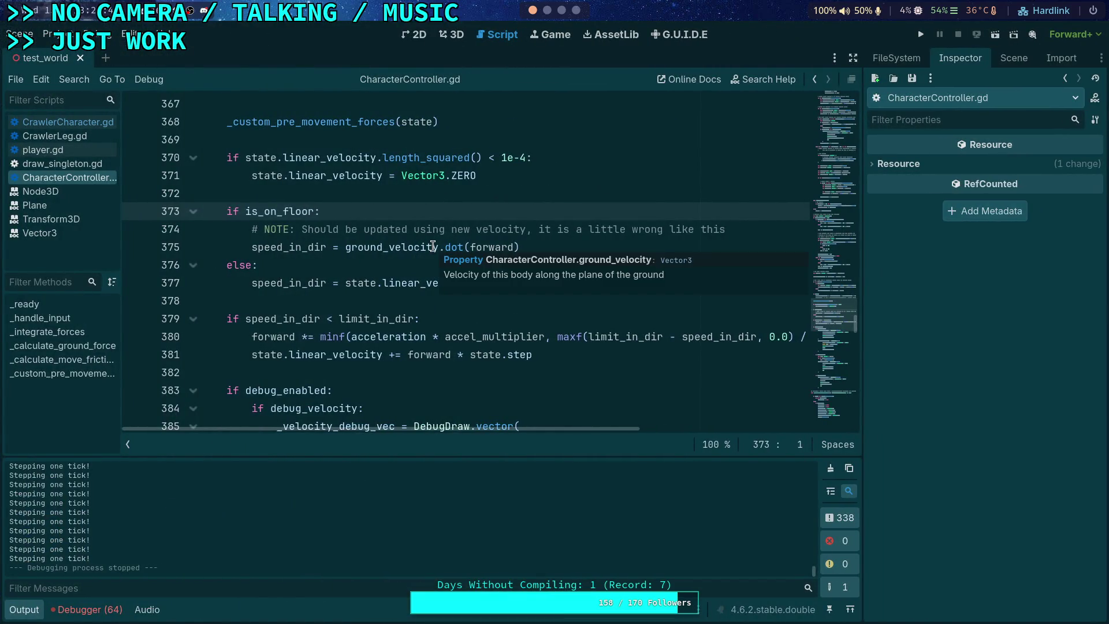
{"action": "left_click", "coordinate": [25, 611]}
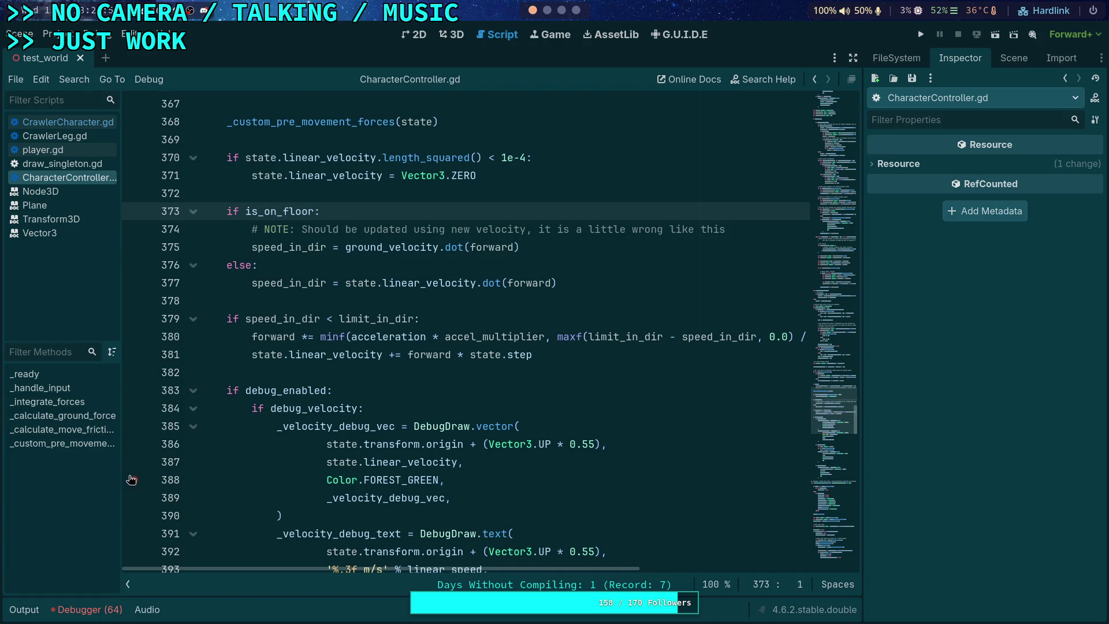
{"action": "left_click", "coordinate": [561, 10]}
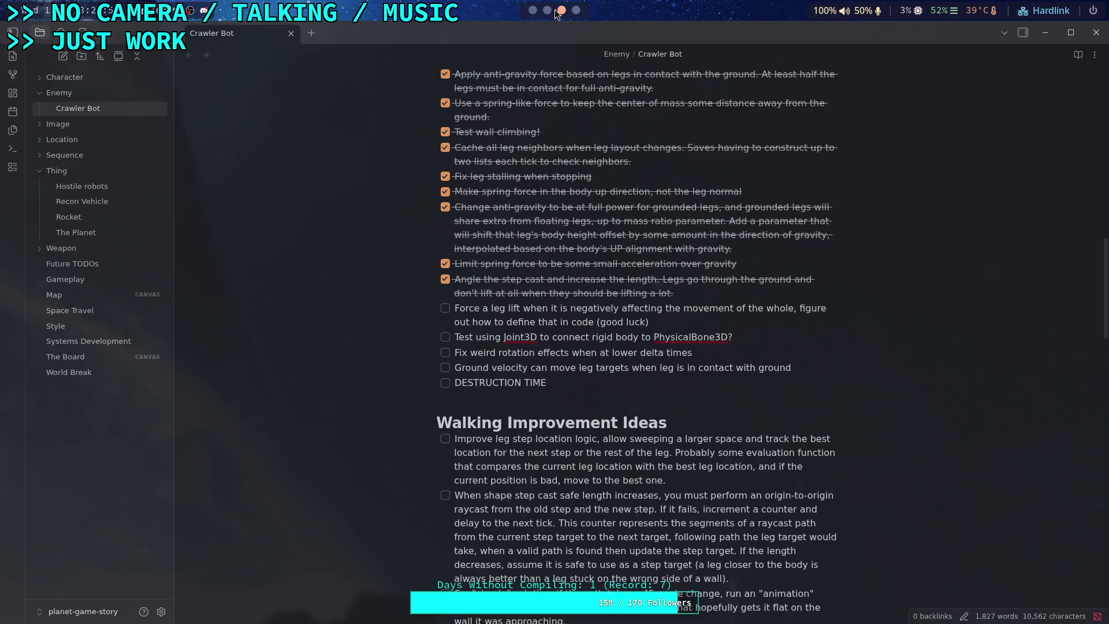
In the Python REPL, evaluate 9.81/64 to get 0.15328125
{"action": "left_click", "coordinate": [553, 9]}
{"action": "type", "text": "9.81"}
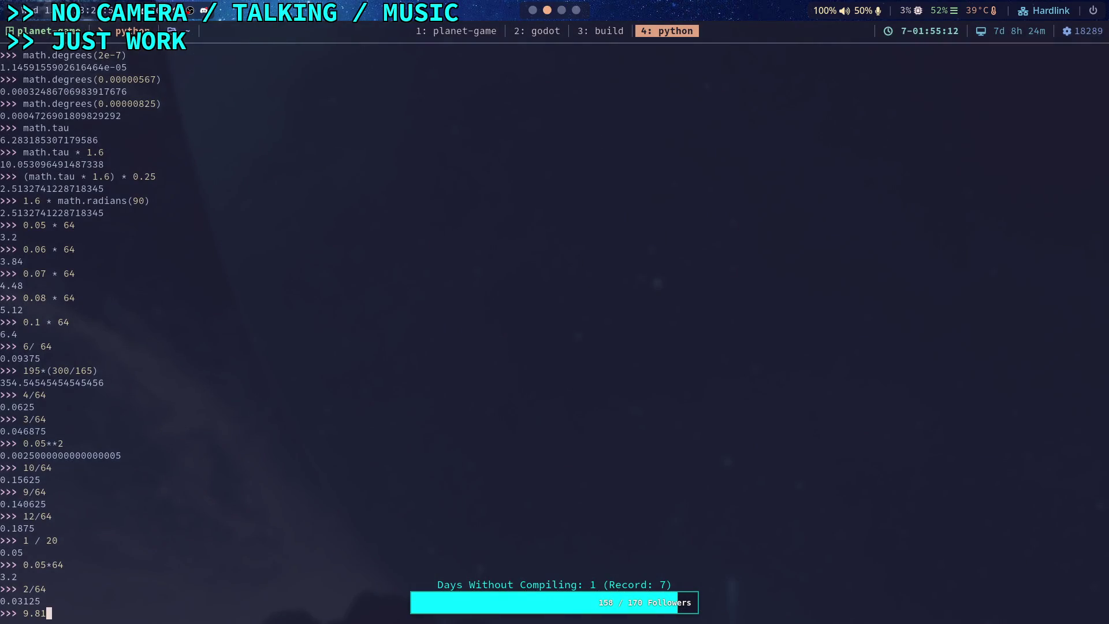
{"action": "type", "text": "*("}
{"action": "key", "text": "BackSpace"}
{"action": "key", "text": "BackSpace"}
{"action": "type", "text": "/"}
{"action": "type", "text": "64"}
{"action": "key", "text": "Return"}
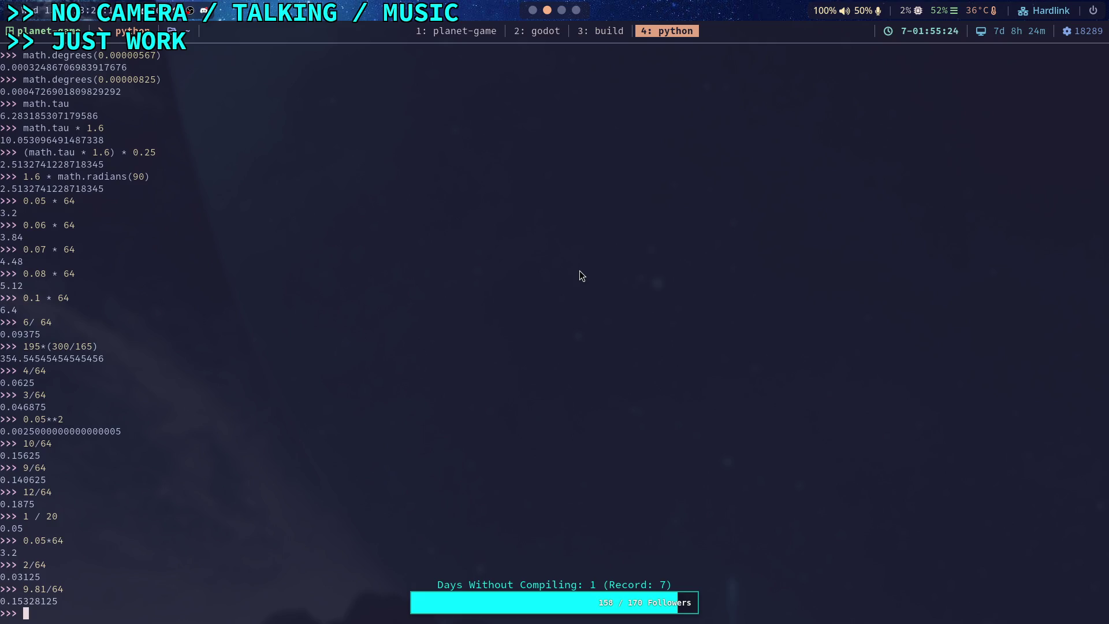
Evaluate 0.077-0.1532 to get -0.0762, then return to the Godot editor
{"action": "type", "text": "0.077-"}
{"action": "type", "text": "0.153"}
{"action": "type", "text": "2"}
{"action": "key", "text": "Return"}
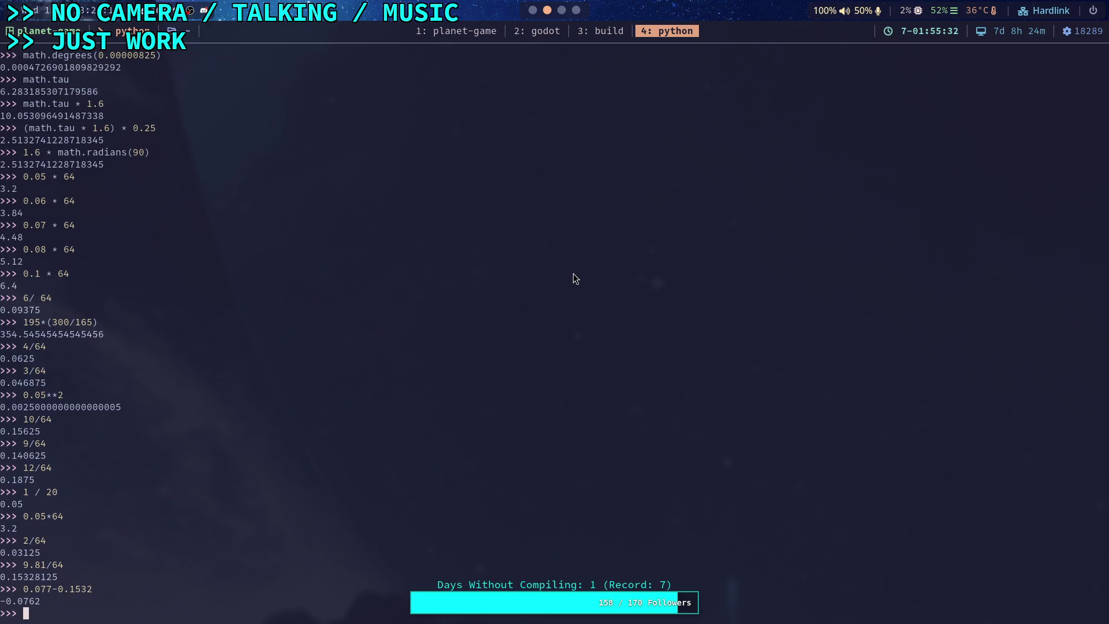
{"action": "left_click", "coordinate": [532, 12]}
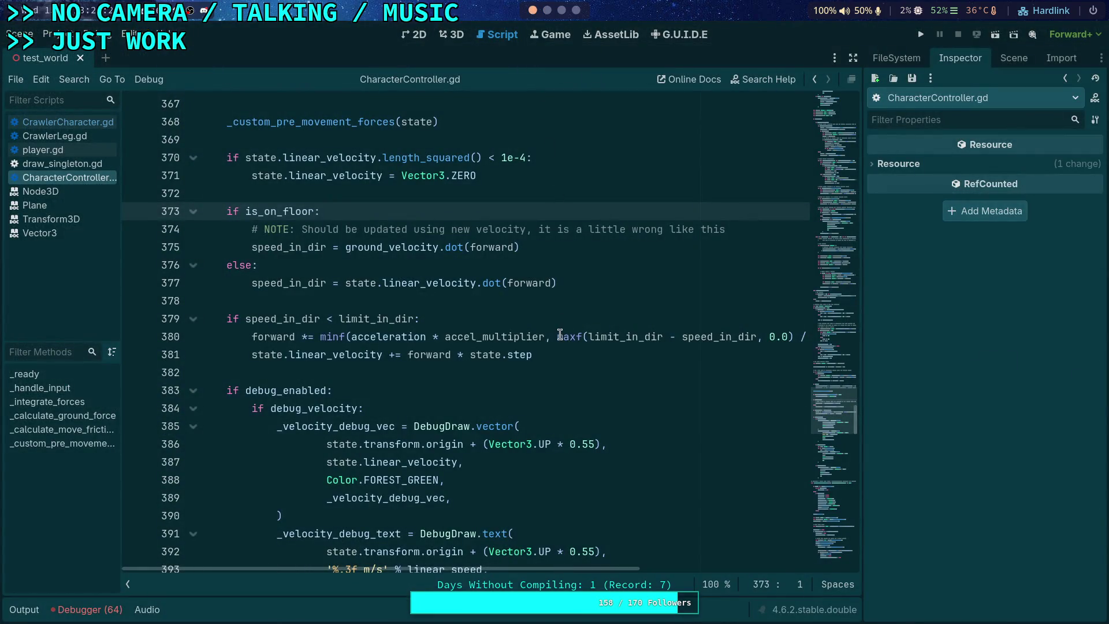
Search CharacterController.gd for linear_velocity, stepping back to its use on line 155
{"action": "mouse_move", "coordinate": [570, 331]}
{"action": "scroll", "coordinate": [395, 258], "scroll_direction": "up", "scroll_amount": 3}
{"action": "scroll", "coordinate": [395, 258], "scroll_direction": "up", "scroll_amount": 5}
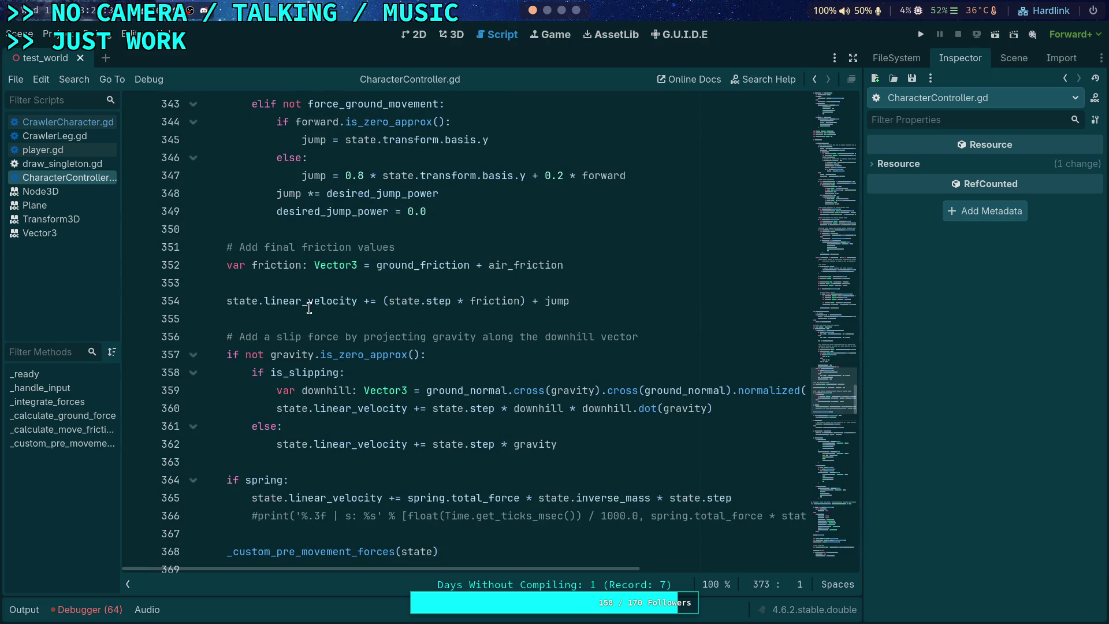
{"action": "double_click", "coordinate": [309, 305]}
{"action": "key", "text": "ctrl+f"}
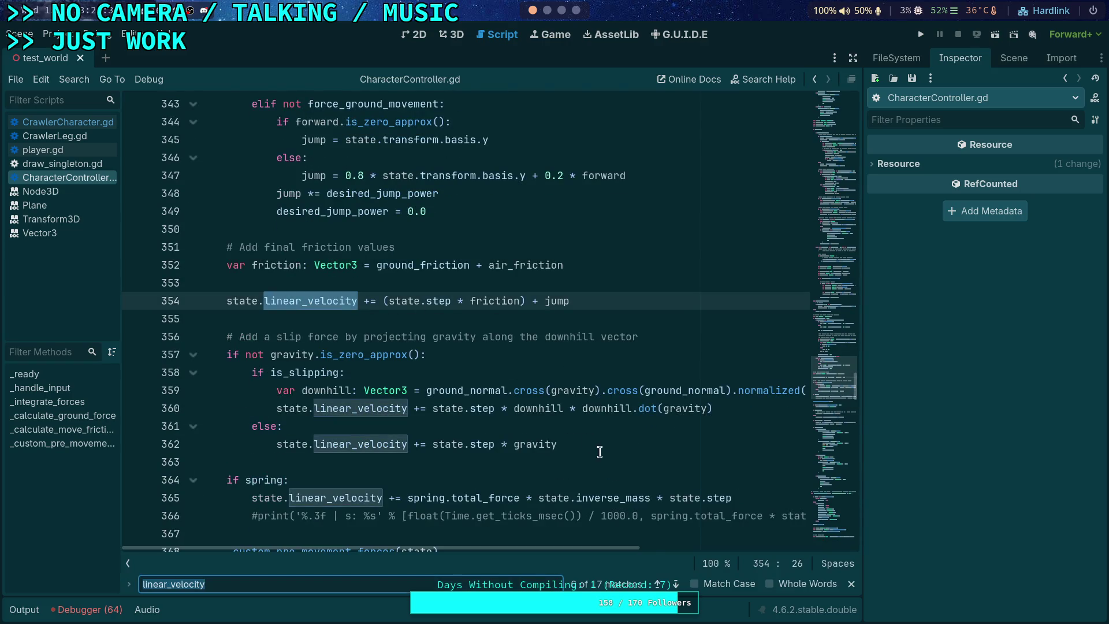
{"action": "left_click", "coordinate": [659, 584]}
{"action": "left_click", "coordinate": [658, 584]}
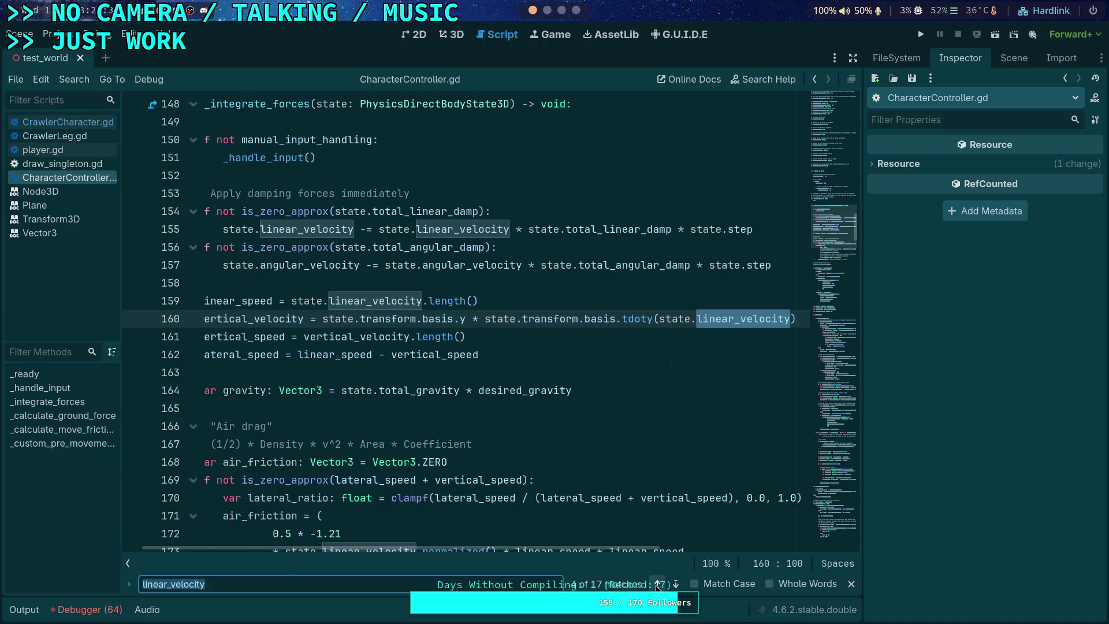
{"action": "left_click", "coordinate": [658, 584]}
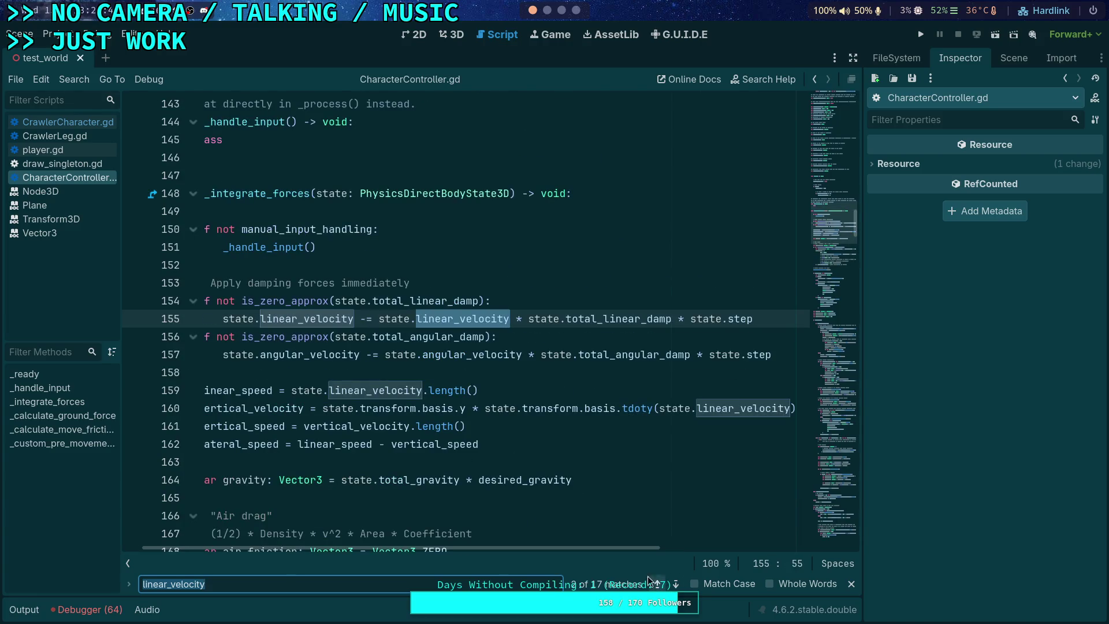
{"action": "left_click_drag", "start_coordinate": [484, 549], "coordinate": [463, 549]}
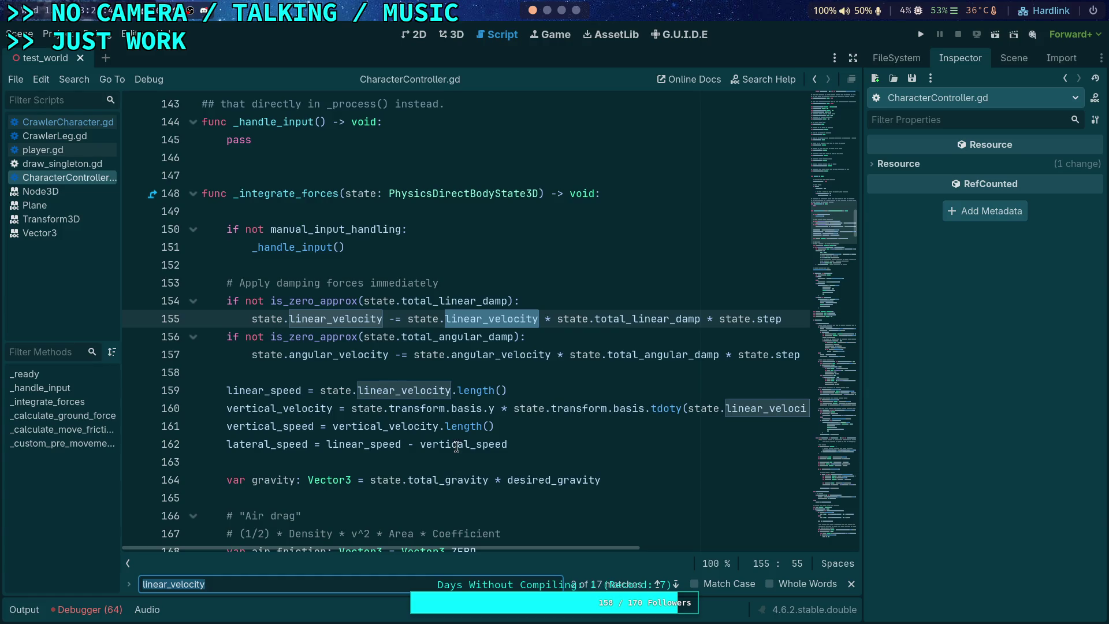
Open CrawlerCharacter.gd and show the World scene's node tree
{"action": "mouse_move", "coordinate": [467, 295]}
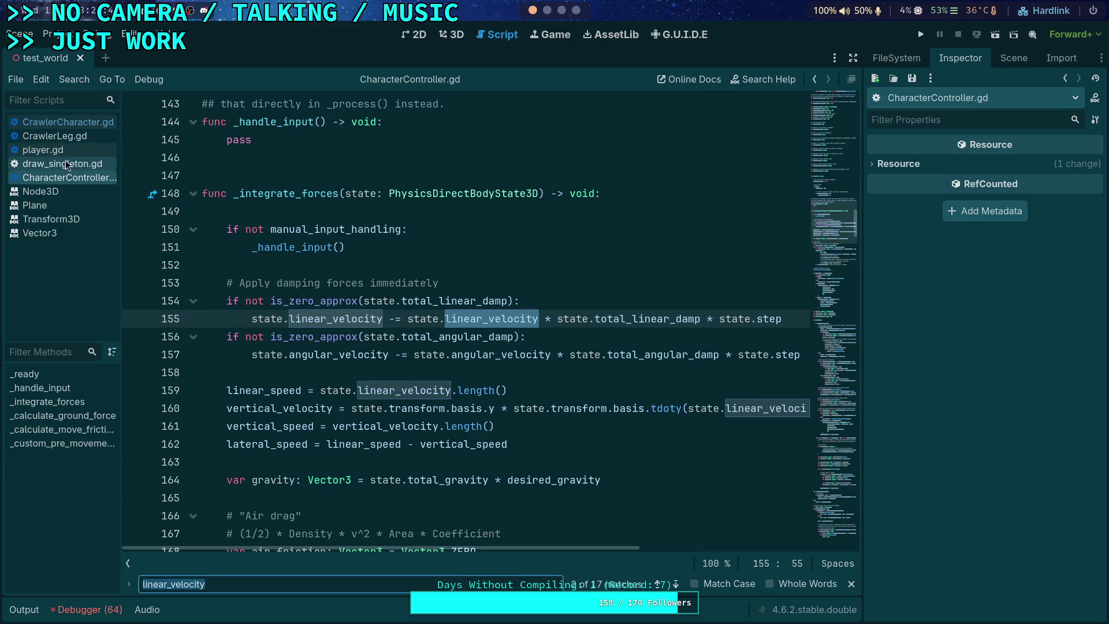
{"action": "left_click", "coordinate": [71, 123]}
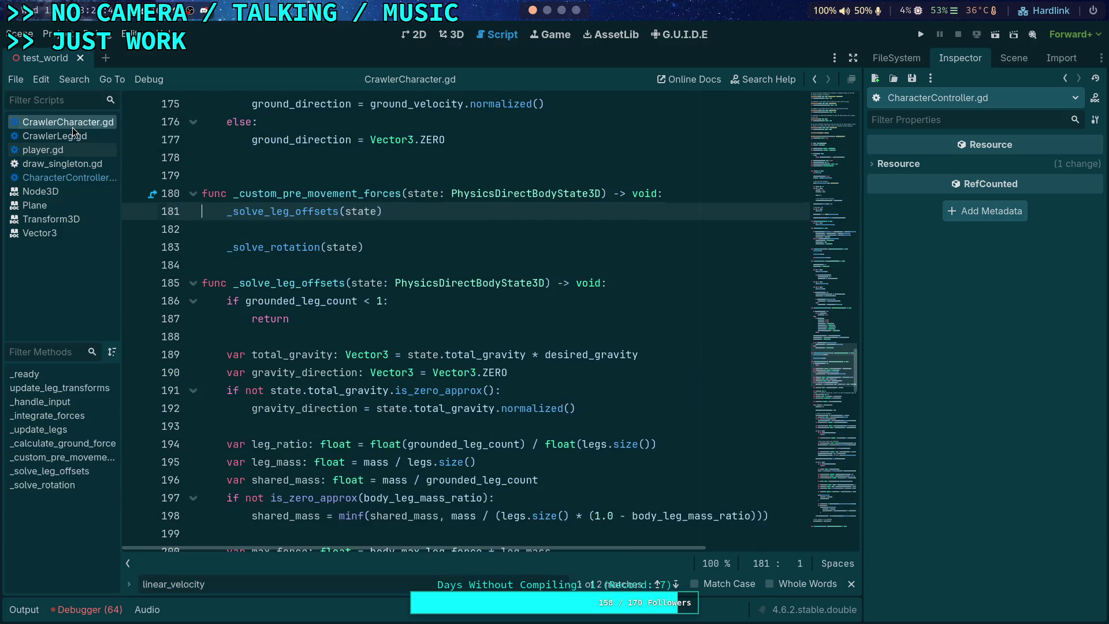
{"action": "left_click", "coordinate": [1014, 57]}
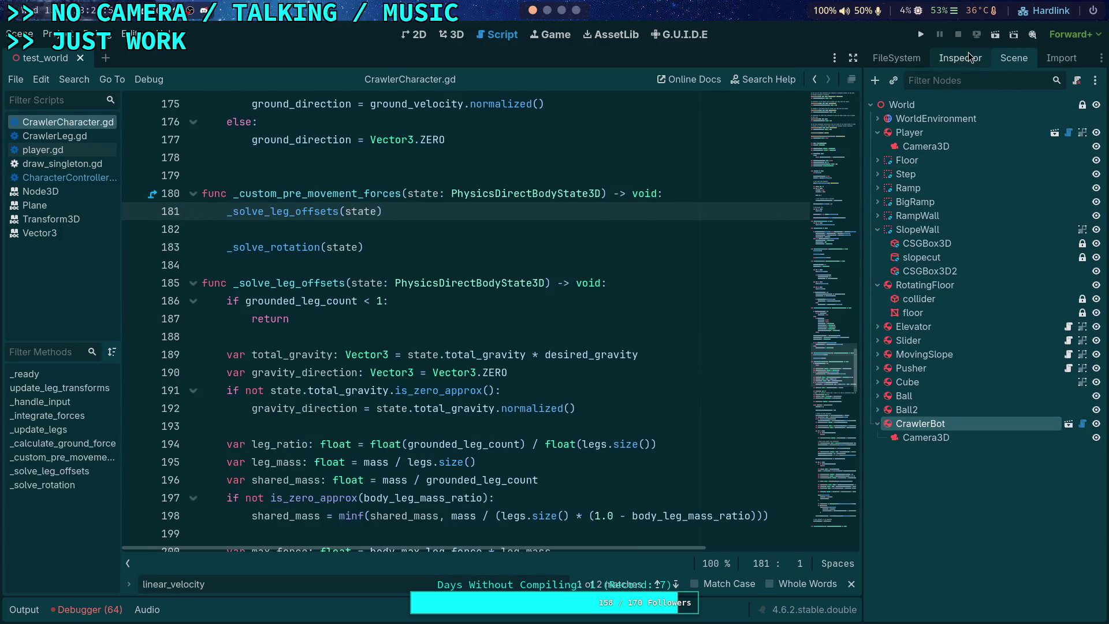
Check the CrawlerBot node's Constant Forces and Linear properties in the Inspector
{"action": "left_click", "coordinate": [960, 57]}
{"action": "scroll", "coordinate": [941, 346], "scroll_direction": "down", "scroll_amount": 5}
{"action": "scroll", "coordinate": [935, 375], "scroll_direction": "down", "scroll_amount": 5}
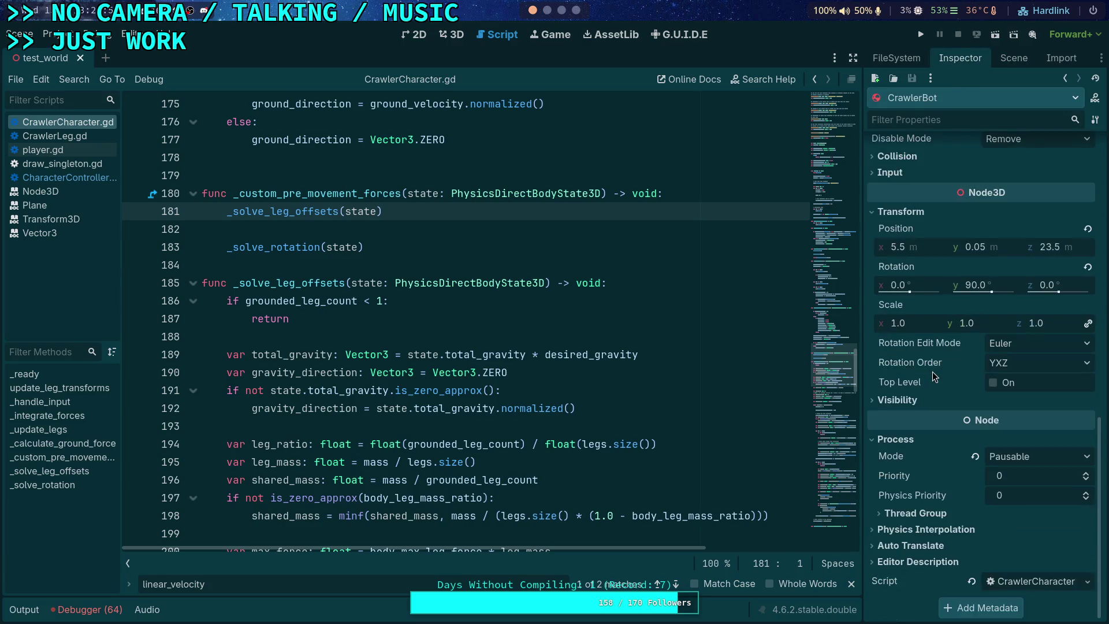
{"action": "scroll", "coordinate": [901, 381], "scroll_direction": "up", "scroll_amount": 6}
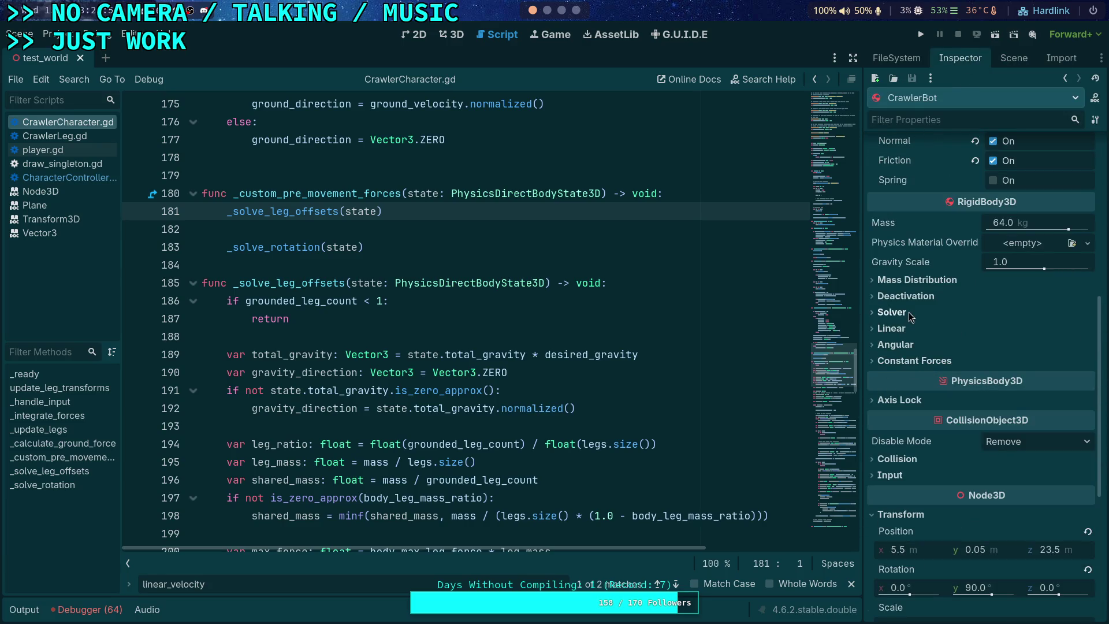
{"action": "left_click", "coordinate": [902, 361]}
{"action": "left_click", "coordinate": [901, 361]}
{"action": "left_click", "coordinate": [902, 329]}
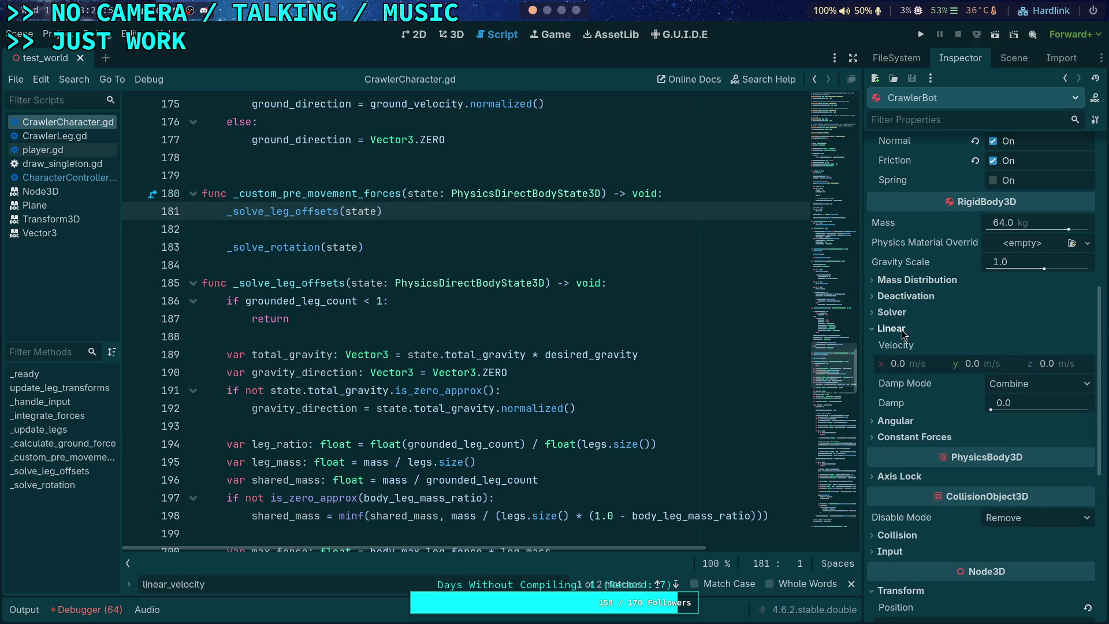
{"action": "left_click", "coordinate": [902, 332]}
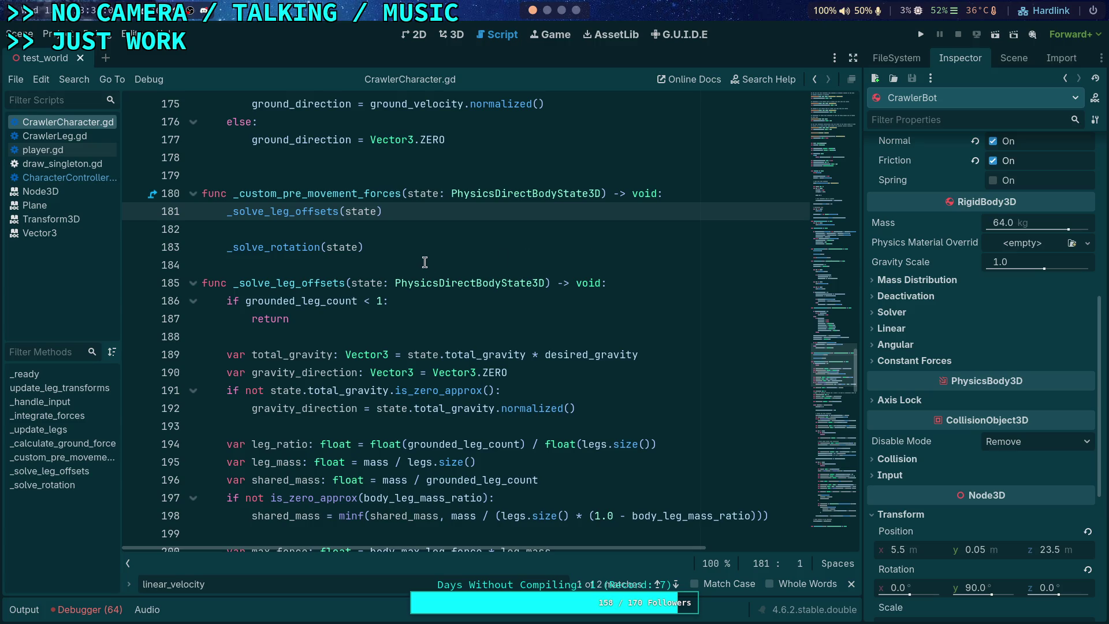
Reopen CharacterController.gd and run the test world
{"action": "left_click", "coordinate": [69, 177]}
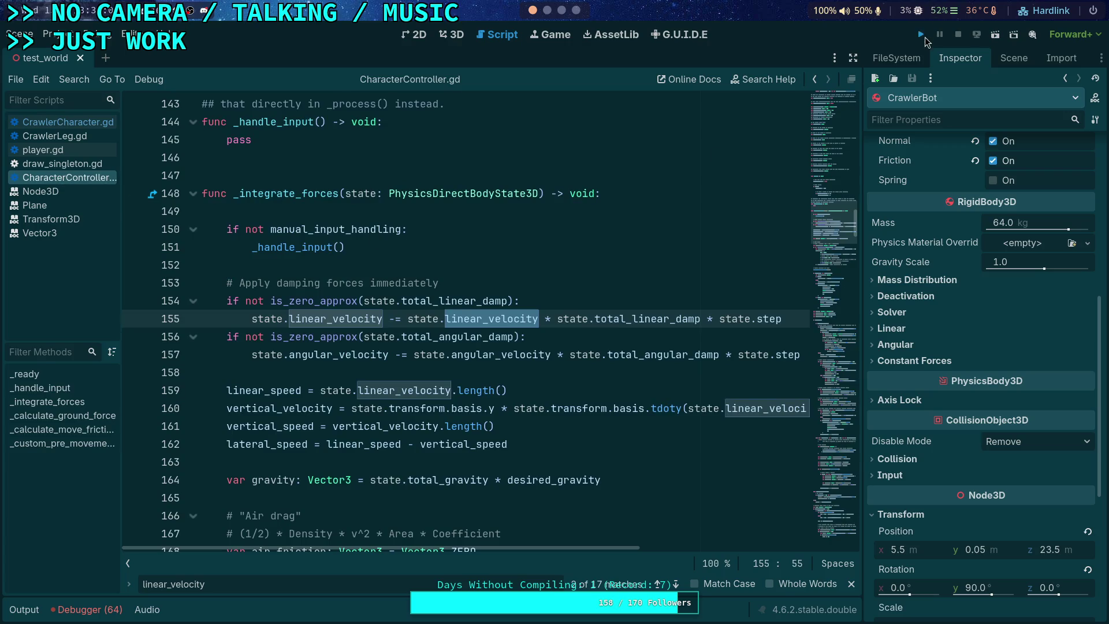
{"action": "left_click", "coordinate": [923, 36]}
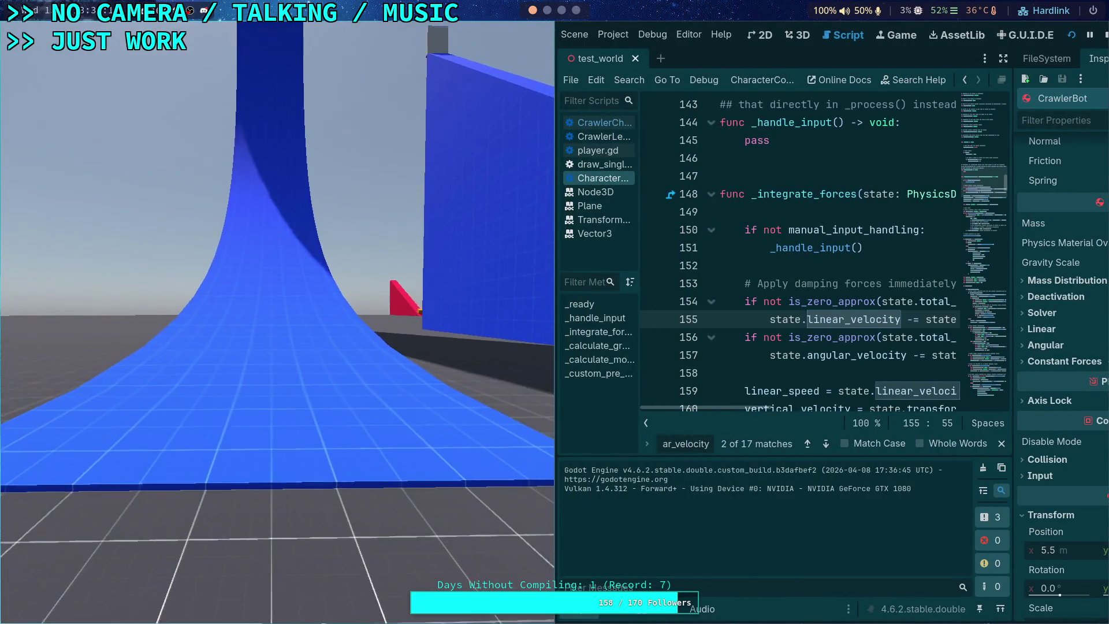
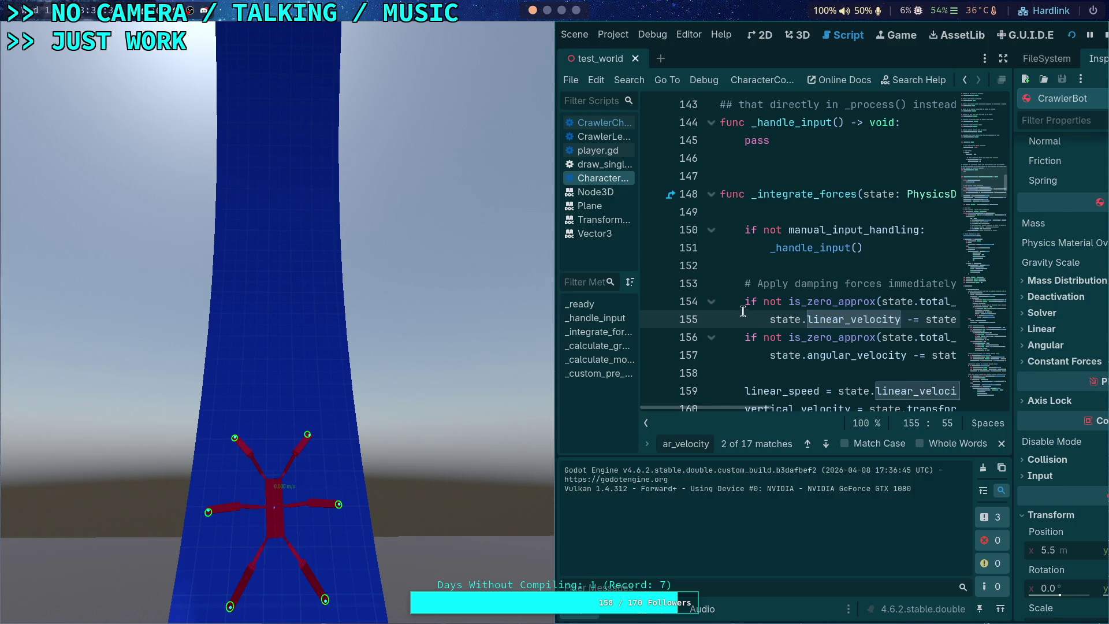
Advance to match 6 of 17 for linear_velocity and set a breakpoint on line 352
{"action": "scroll", "coordinate": [706, 340], "scroll_direction": "down", "scroll_amount": 9}
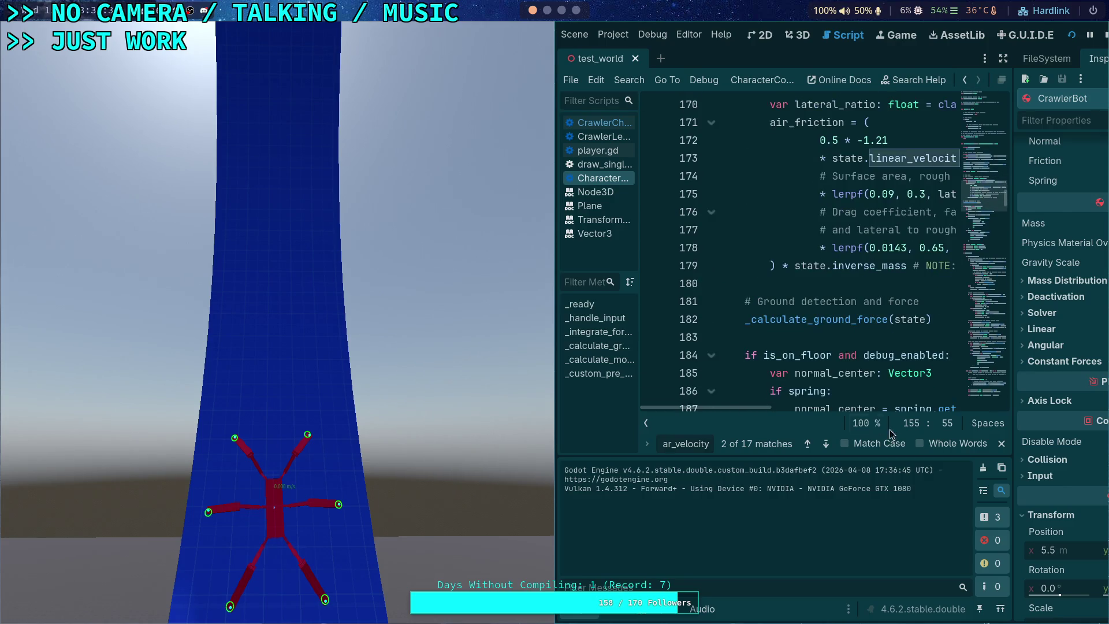
{"action": "left_click", "coordinate": [826, 445]}
{"action": "left_click", "coordinate": [827, 445]}
{"action": "left_click", "coordinate": [827, 445]}
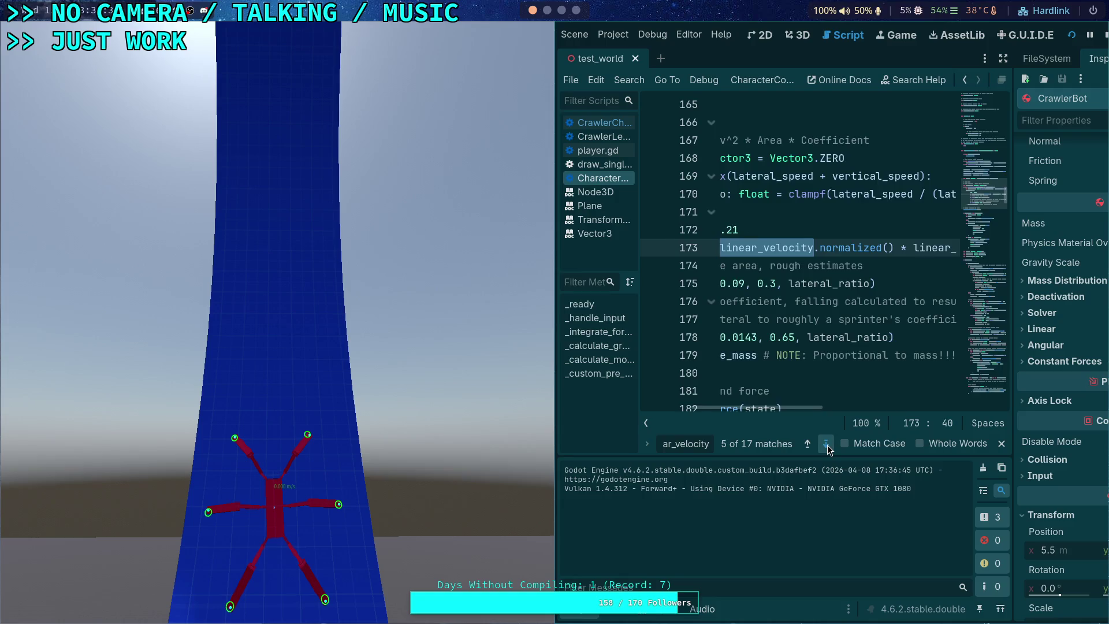
{"action": "left_click", "coordinate": [827, 444]}
{"action": "left_click_drag", "start_coordinate": [793, 409], "coordinate": [741, 408]}
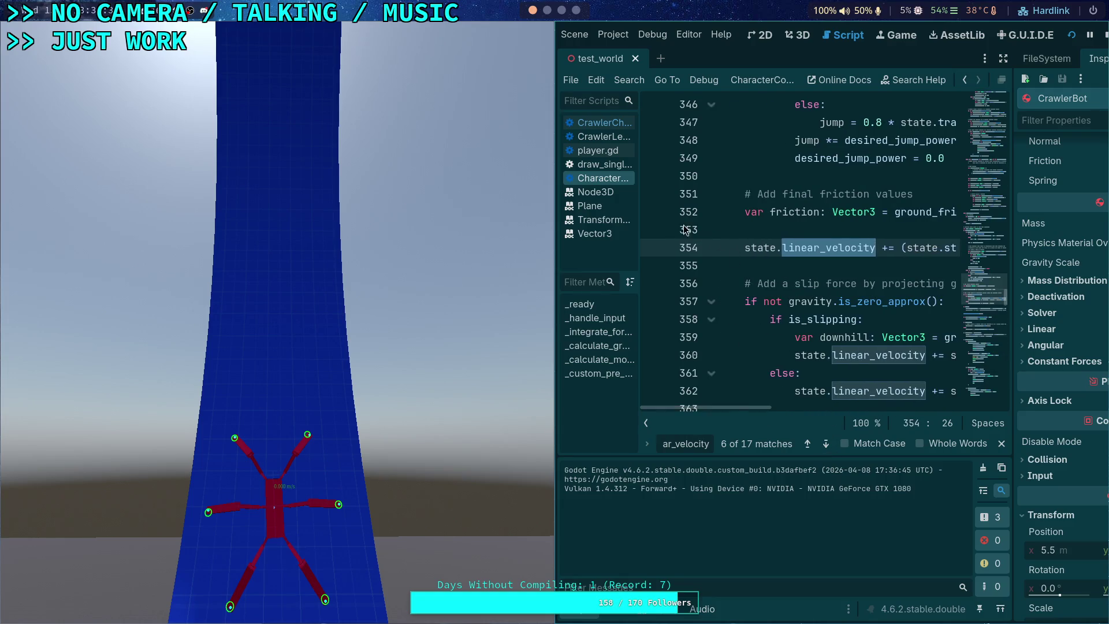
{"action": "left_click", "coordinate": [651, 212]}
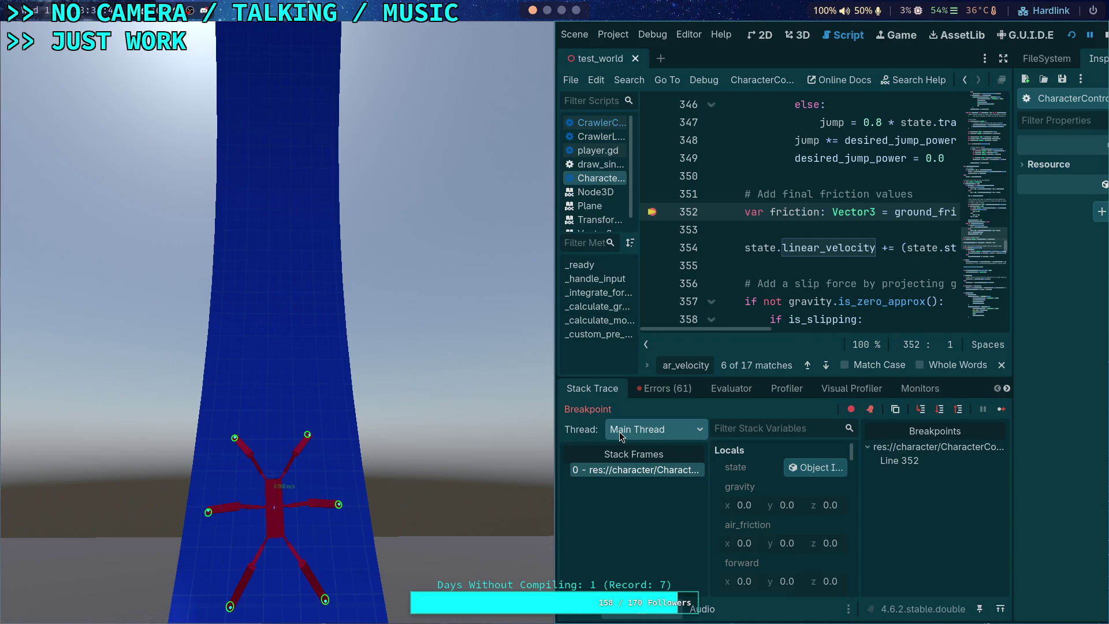
Resume to the breakpoint and rearrange the editor to use the full screen width
{"action": "left_click", "coordinate": [1005, 412]}
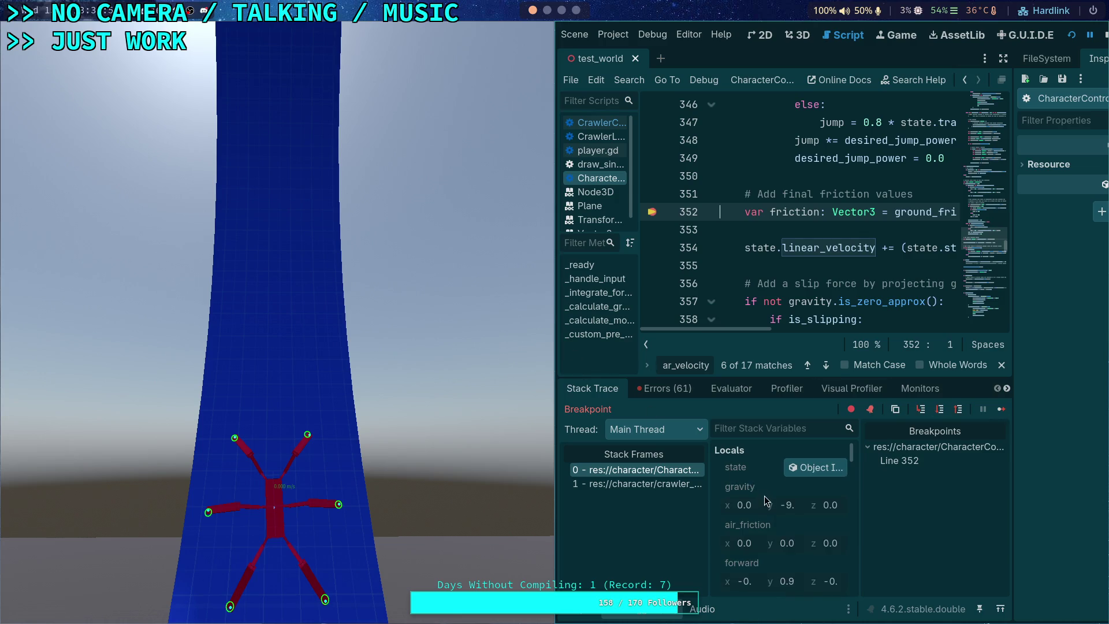
{"action": "scroll", "coordinate": [767, 500], "scroll_direction": "down", "scroll_amount": 8}
{"action": "scroll", "coordinate": [803, 514], "scroll_direction": "down", "scroll_amount": 10}
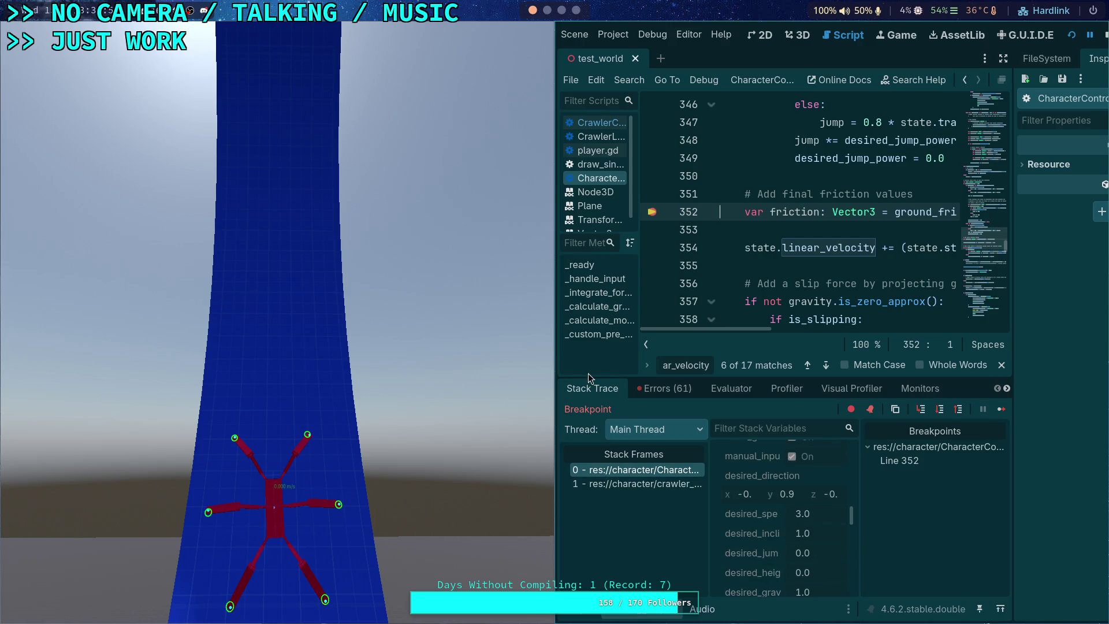
{"action": "left_click_drag", "start_coordinate": [589, 375], "coordinate": [446, 374]}
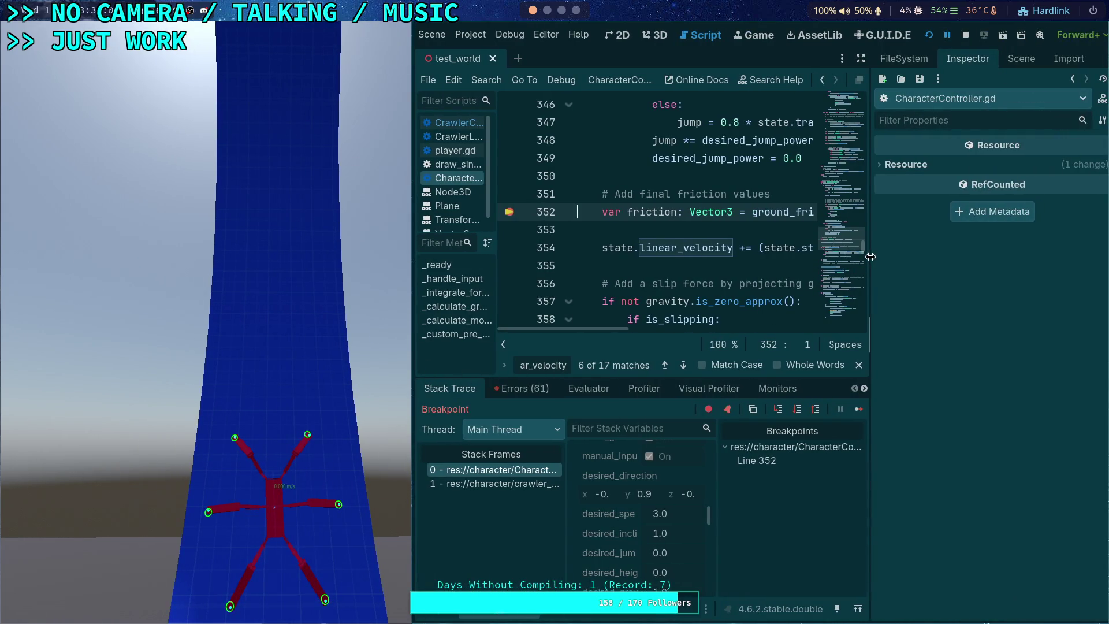
{"action": "left_click_drag", "start_coordinate": [870, 264], "coordinate": [987, 265]}
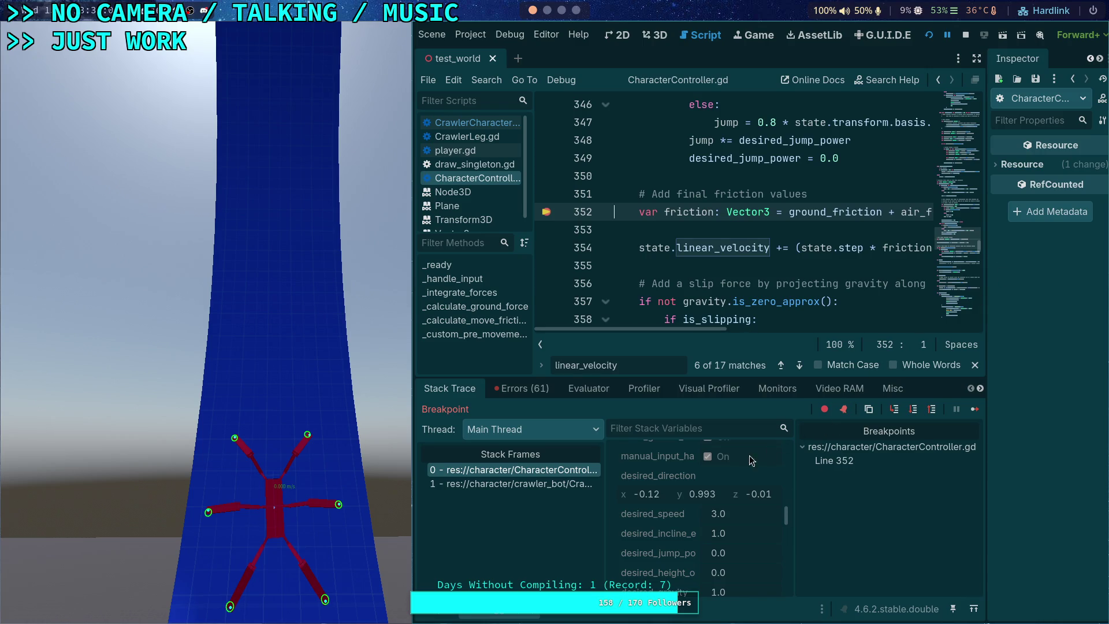
{"action": "scroll", "coordinate": [646, 447], "scroll_direction": "down", "scroll_amount": 5}
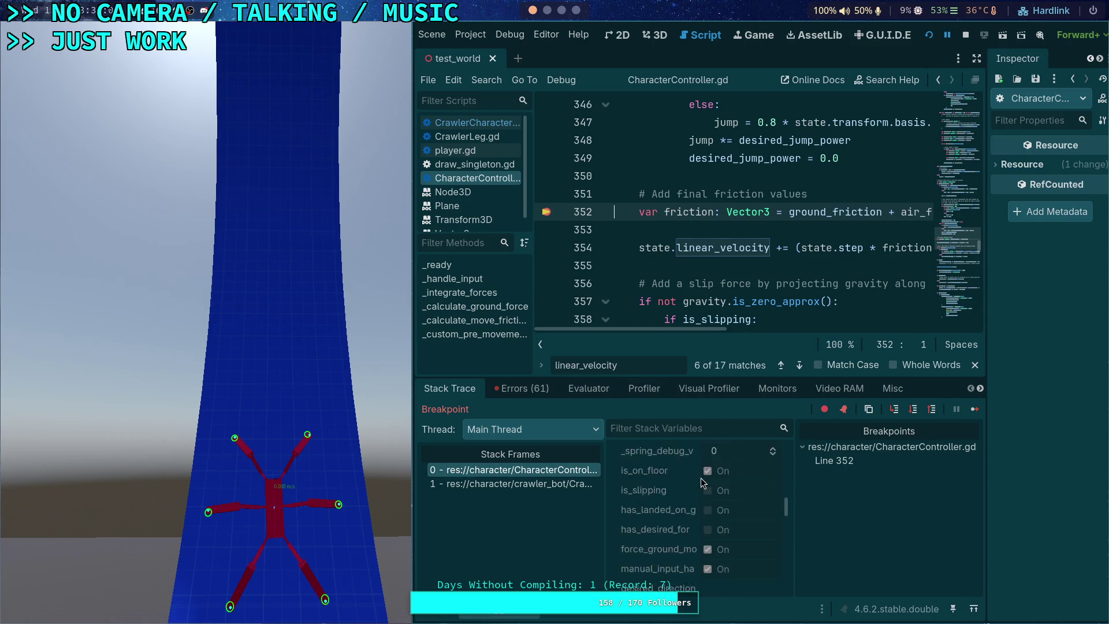
{"action": "mouse_move", "coordinate": [304, 387]}
{"action": "left_mouse_down"}
{"action": "mouse_move", "coordinate": [484, 240]}
{"action": "mouse_move", "coordinate": [277, 267]}
{"action": "mouse_move", "coordinate": [569, 248]}
{"action": "mouse_move", "coordinate": [507, 258]}
{"action": "left_mouse_up"}
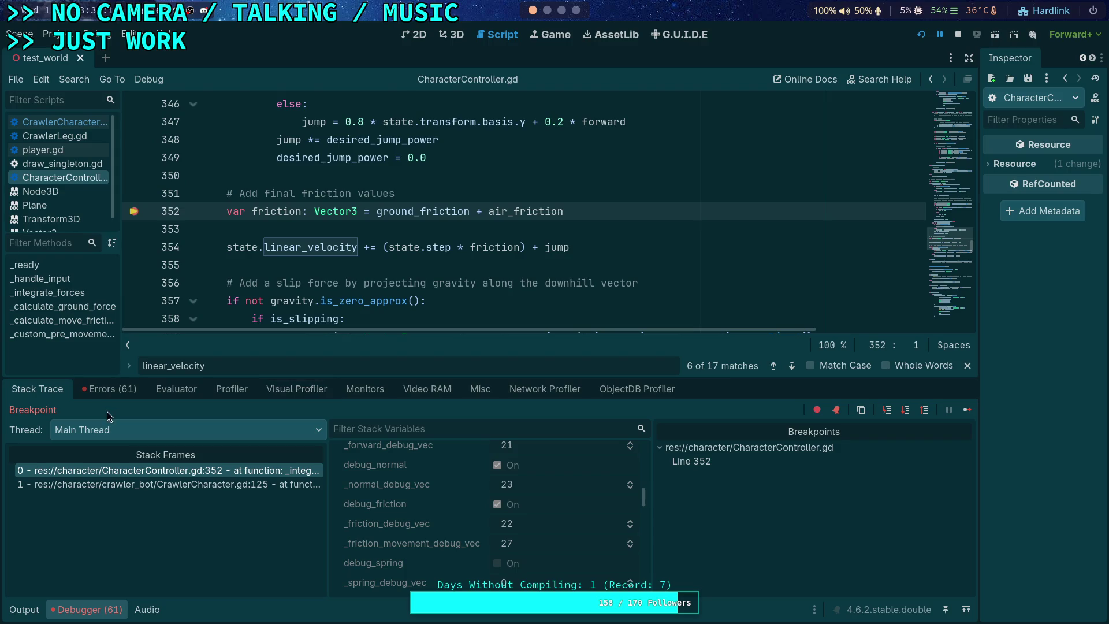
{"action": "scroll", "coordinate": [431, 459], "scroll_direction": "up", "scroll_amount": 10}
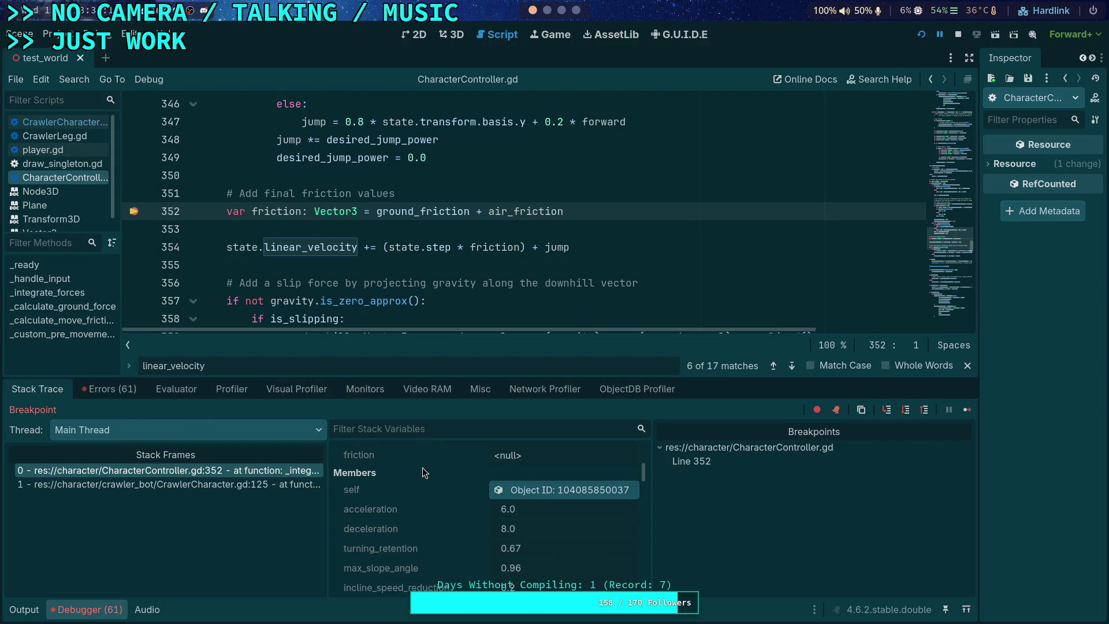
{"action": "scroll", "coordinate": [455, 497], "scroll_direction": "up", "scroll_amount": 3}
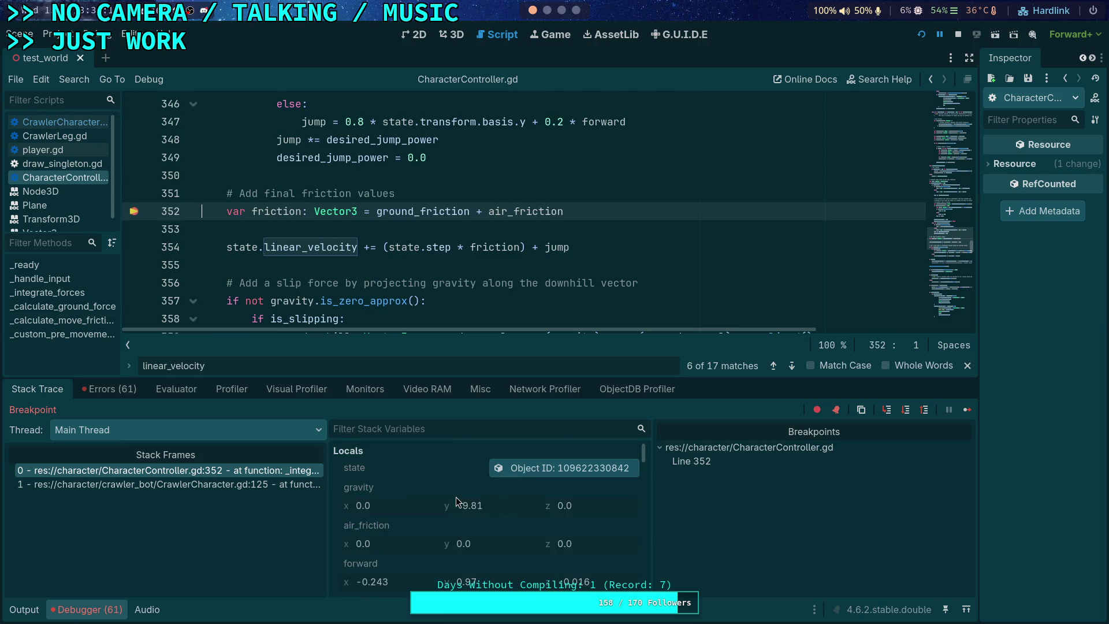
Inspect the 'state' object: step 0.016, gravity −9.81, zero linear velocity and friction
{"action": "left_click", "coordinate": [538, 465]}
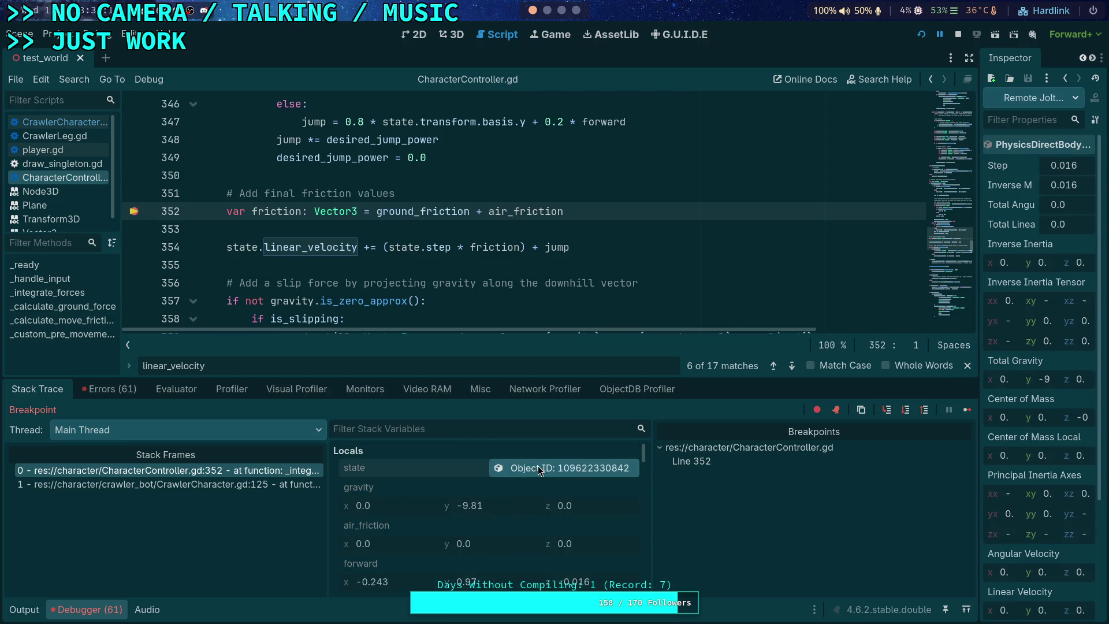
{"action": "mouse_move", "coordinate": [980, 260]}
{"action": "left_mouse_down"}
{"action": "mouse_move", "coordinate": [896, 272]}
{"action": "mouse_move", "coordinate": [907, 269]}
{"action": "left_mouse_up"}
{"action": "scroll", "coordinate": [989, 362], "scroll_direction": "down", "scroll_amount": 3}
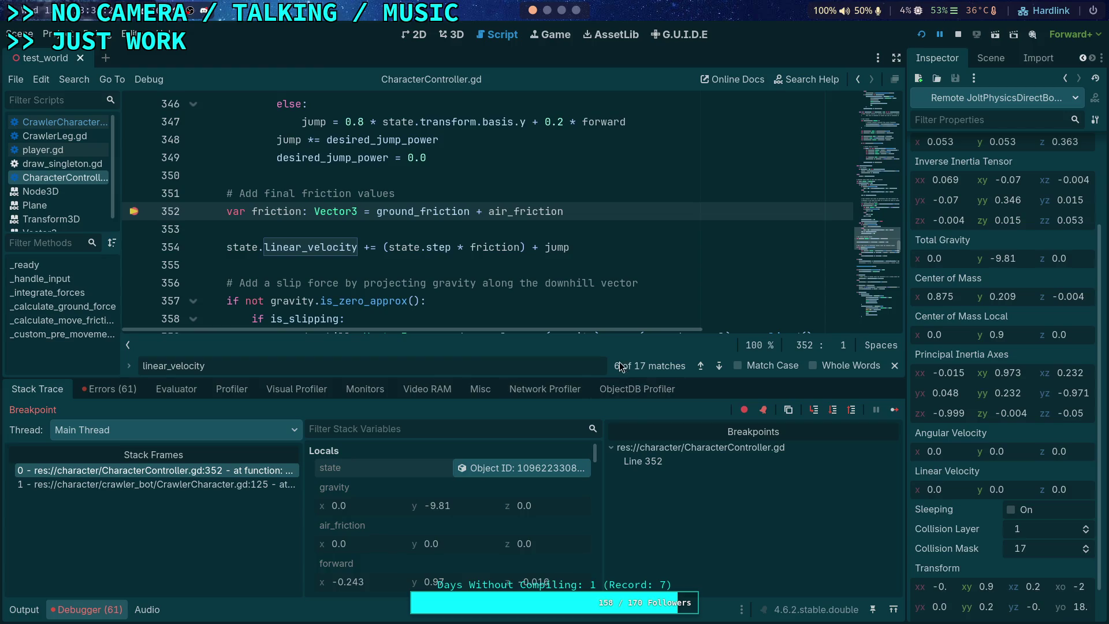
{"action": "mouse_move", "coordinate": [419, 216]}
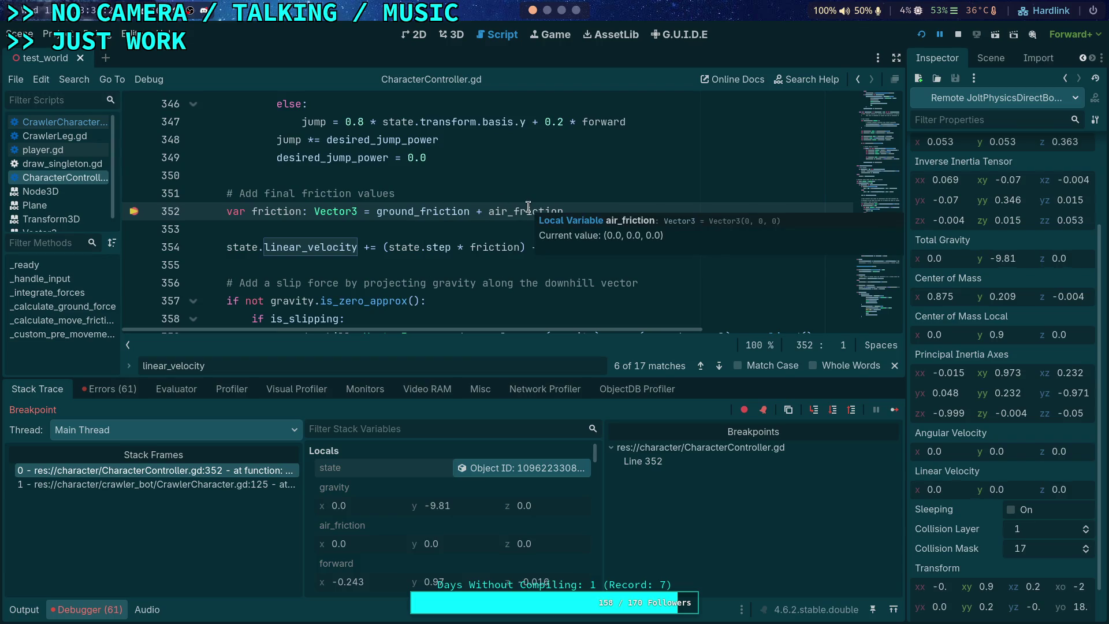
Step over the code from line 352 through line 362
{"action": "left_click", "coordinate": [812, 411]}
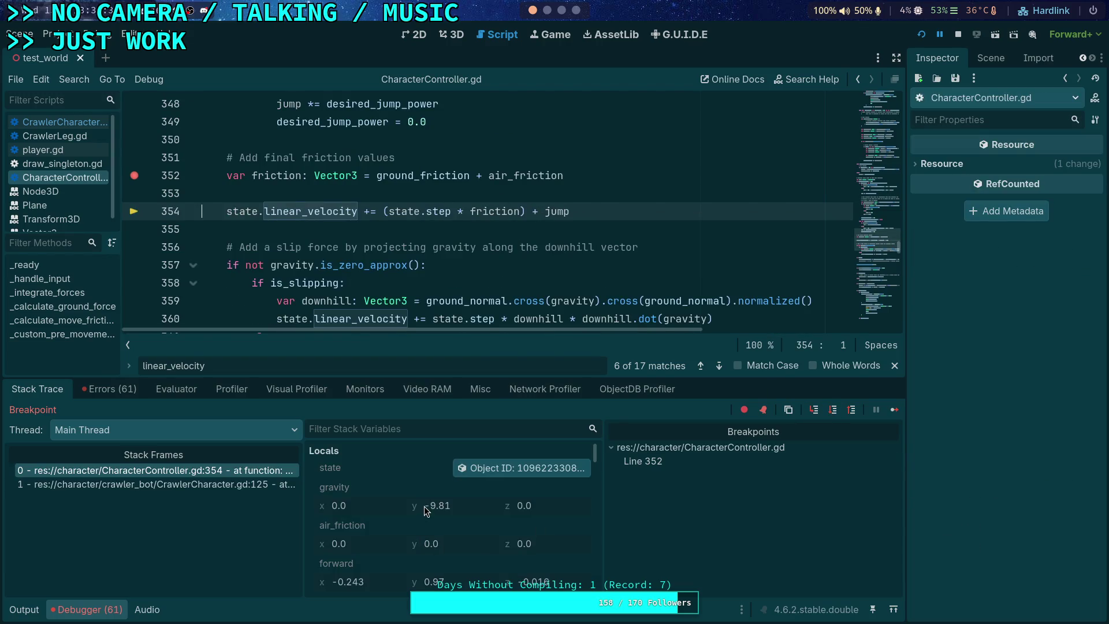
{"action": "scroll", "coordinate": [424, 506], "scroll_direction": "down", "scroll_amount": 2}
{"action": "scroll", "coordinate": [424, 506], "scroll_direction": "down", "scroll_amount": 3}
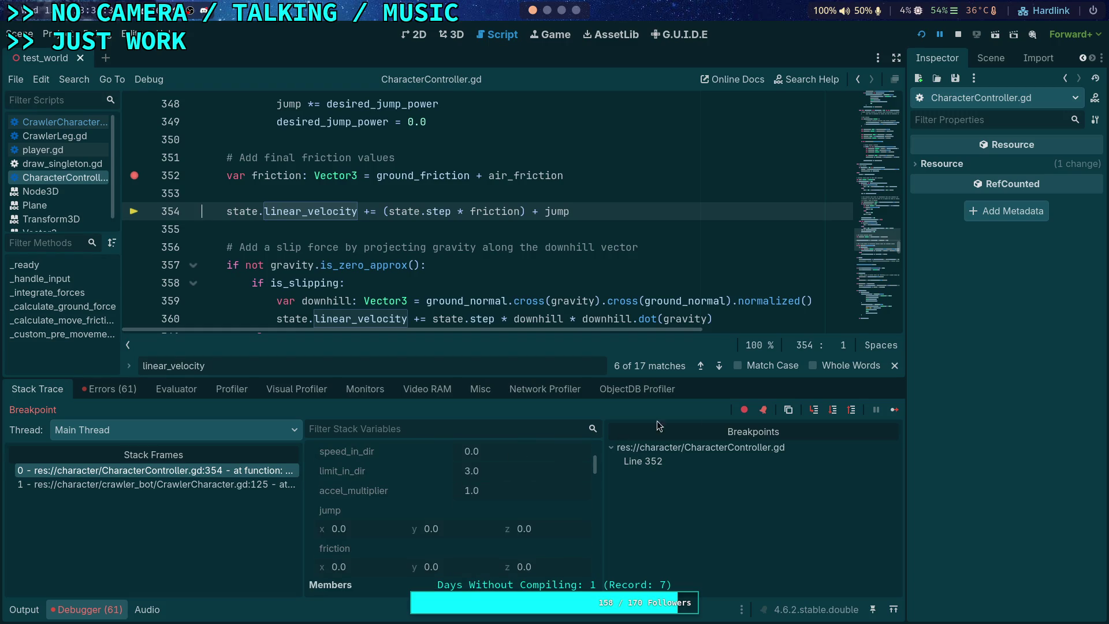
{"action": "scroll", "coordinate": [389, 508], "scroll_direction": "up", "scroll_amount": 2}
{"action": "scroll", "coordinate": [389, 508], "scroll_direction": "down", "scroll_amount": 1}
{"action": "left_click", "coordinate": [834, 413]}
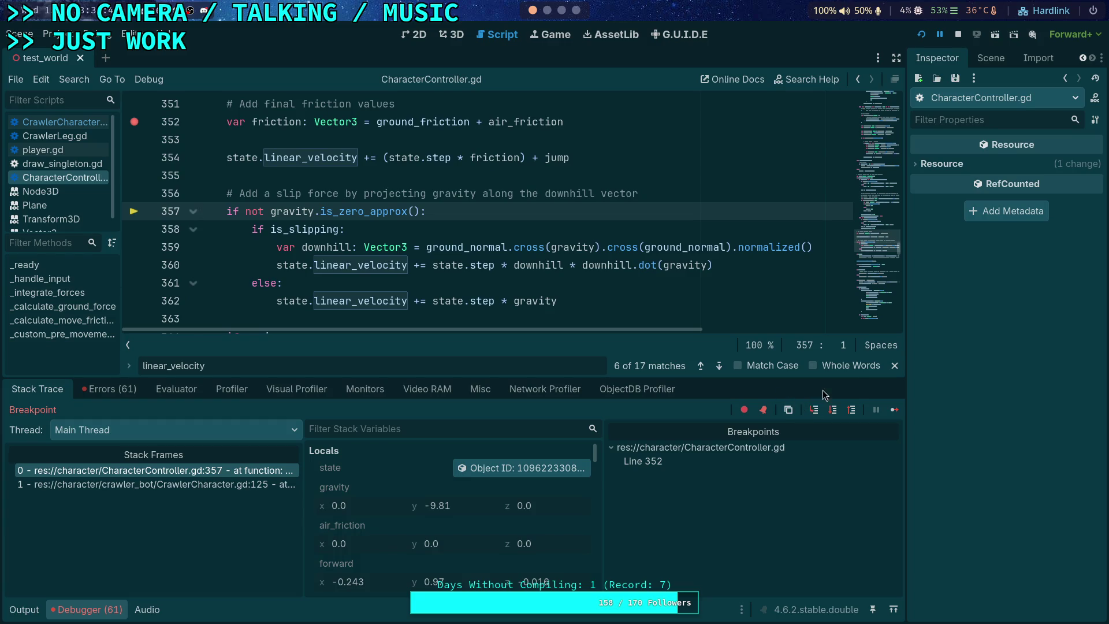
{"action": "left_click", "coordinate": [832, 414]}
{"action": "left_click", "coordinate": [833, 414]}
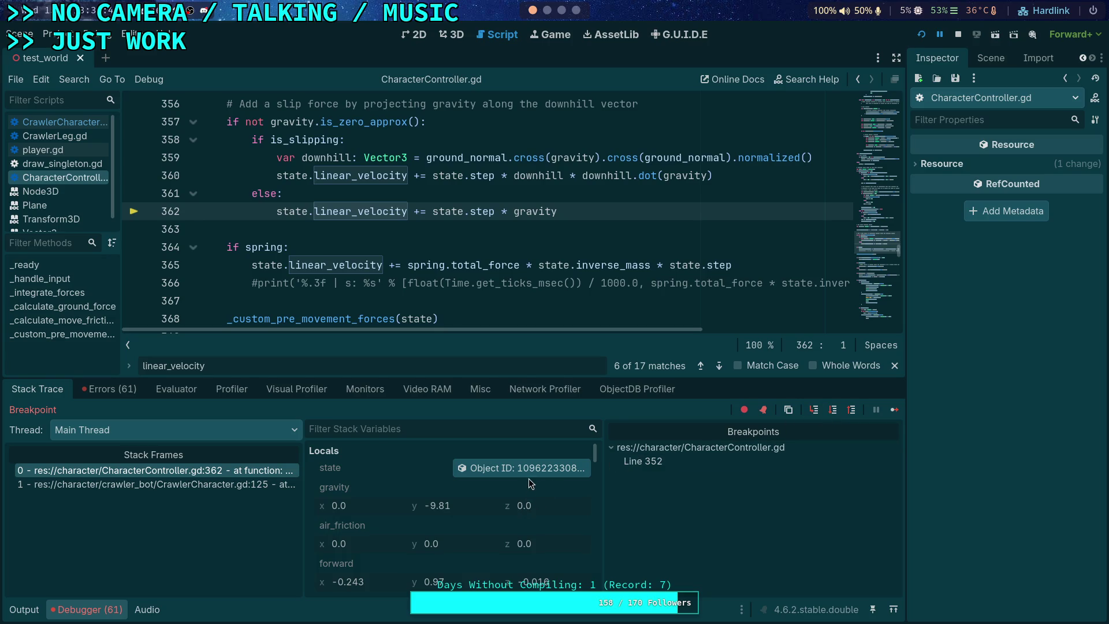
Step to line 364 and refresh the body state, showing linear velocity −0.153 on y
{"action": "scroll", "coordinate": [508, 488], "scroll_direction": "down", "scroll_amount": 1}
{"action": "scroll", "coordinate": [508, 486], "scroll_direction": "down", "scroll_amount": 3}
{"action": "scroll", "coordinate": [508, 485], "scroll_direction": "up", "scroll_amount": 4}
{"action": "left_click", "coordinate": [833, 410]}
{"action": "left_click", "coordinate": [521, 468]}
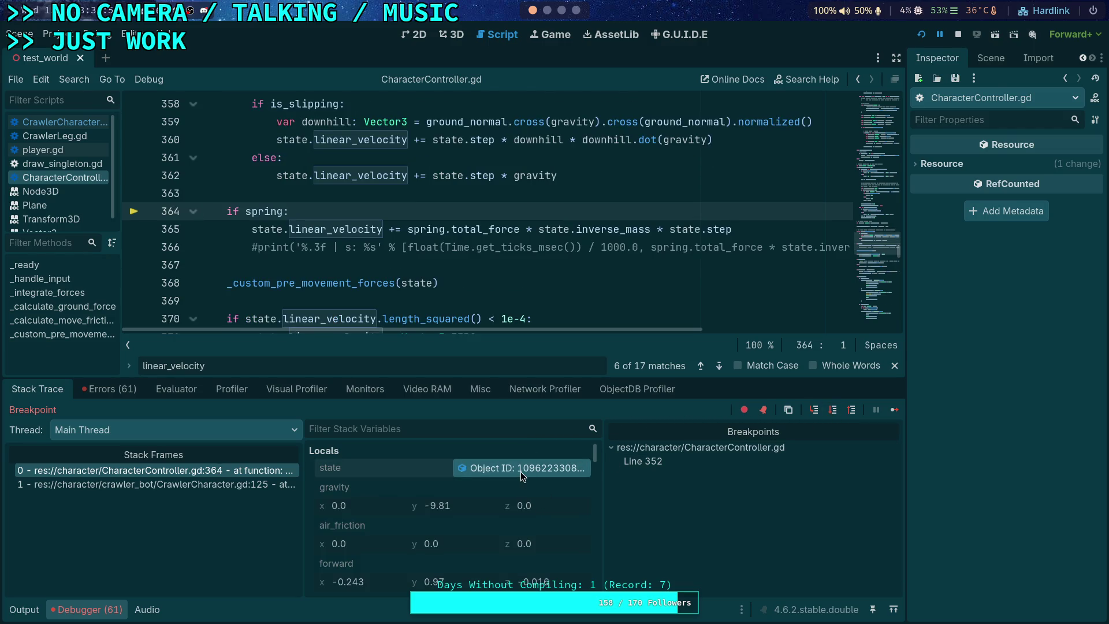
{"action": "scroll", "coordinate": [999, 508], "scroll_direction": "down", "scroll_amount": 5}
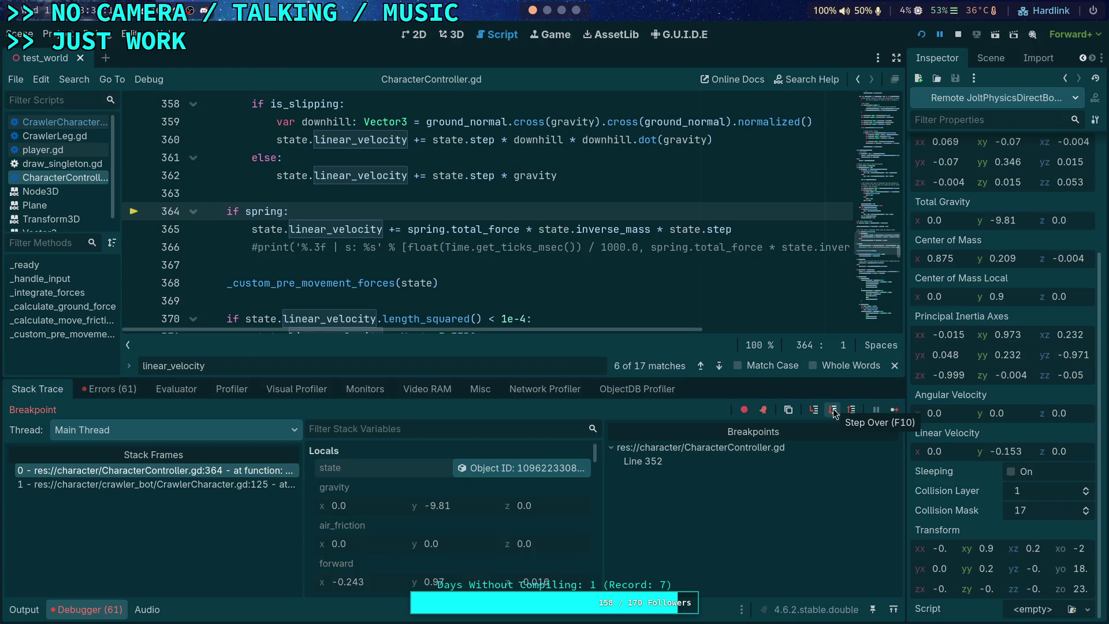
Fold the force_ground_movement and forward acceleration limit blocks in the script
{"action": "scroll", "coordinate": [454, 251], "scroll_direction": "up", "scroll_amount": 15}
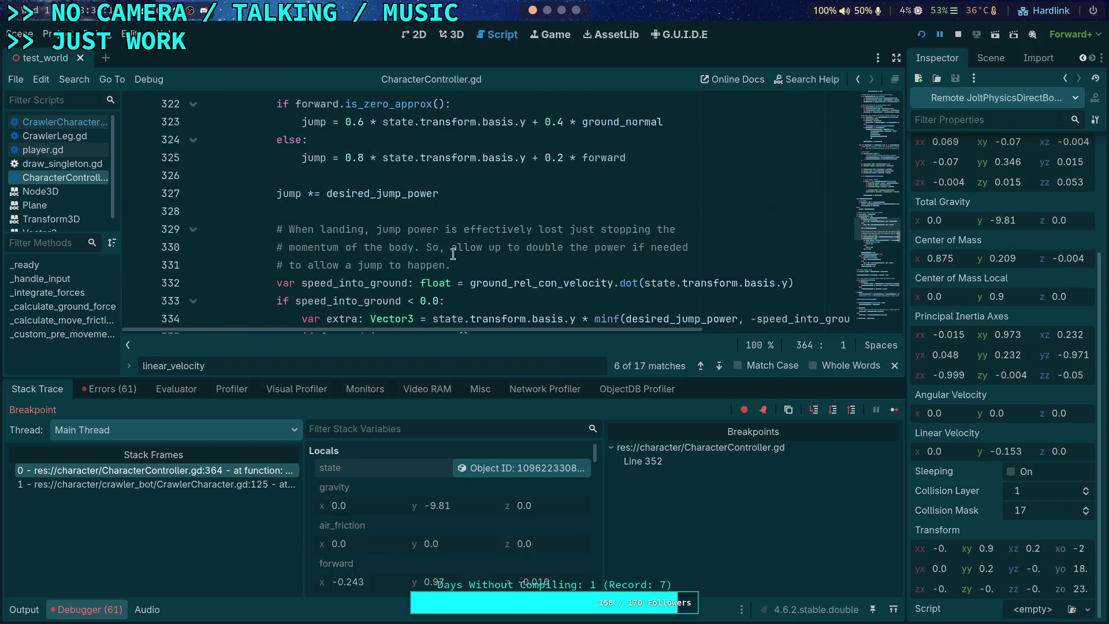
{"action": "scroll", "coordinate": [454, 251], "scroll_direction": "down", "scroll_amount": 3}
{"action": "scroll", "coordinate": [454, 251], "scroll_direction": "down", "scroll_amount": 1}
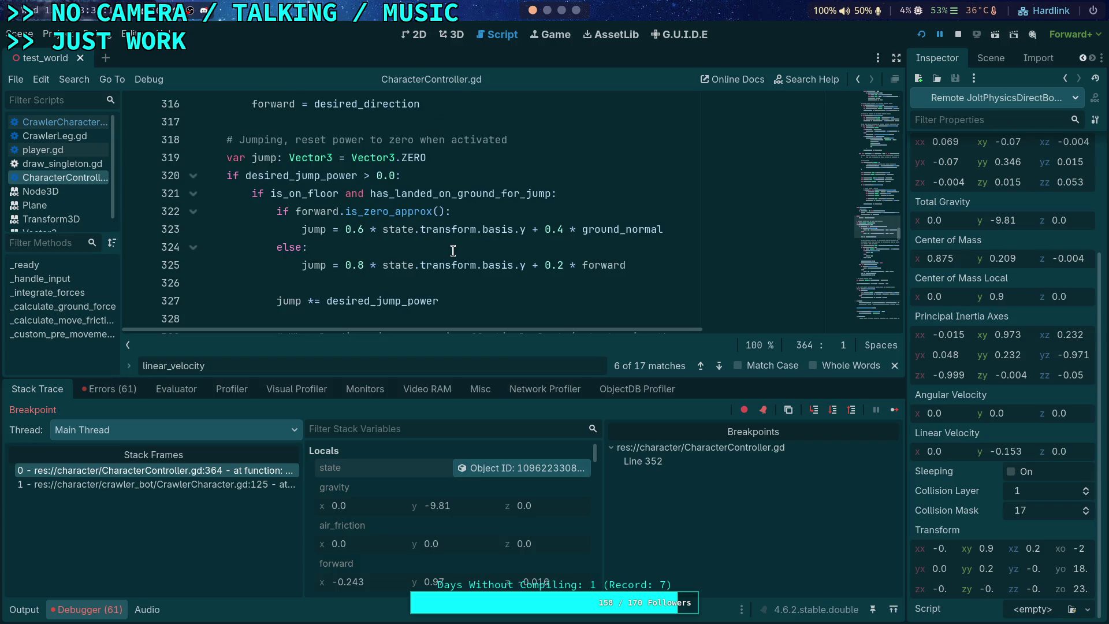
{"action": "scroll", "coordinate": [453, 250], "scroll_direction": "up", "scroll_amount": 4}
{"action": "scroll", "coordinate": [344, 254], "scroll_direction": "up", "scroll_amount": 4}
{"action": "scroll", "coordinate": [344, 254], "scroll_direction": "up", "scroll_amount": 20}
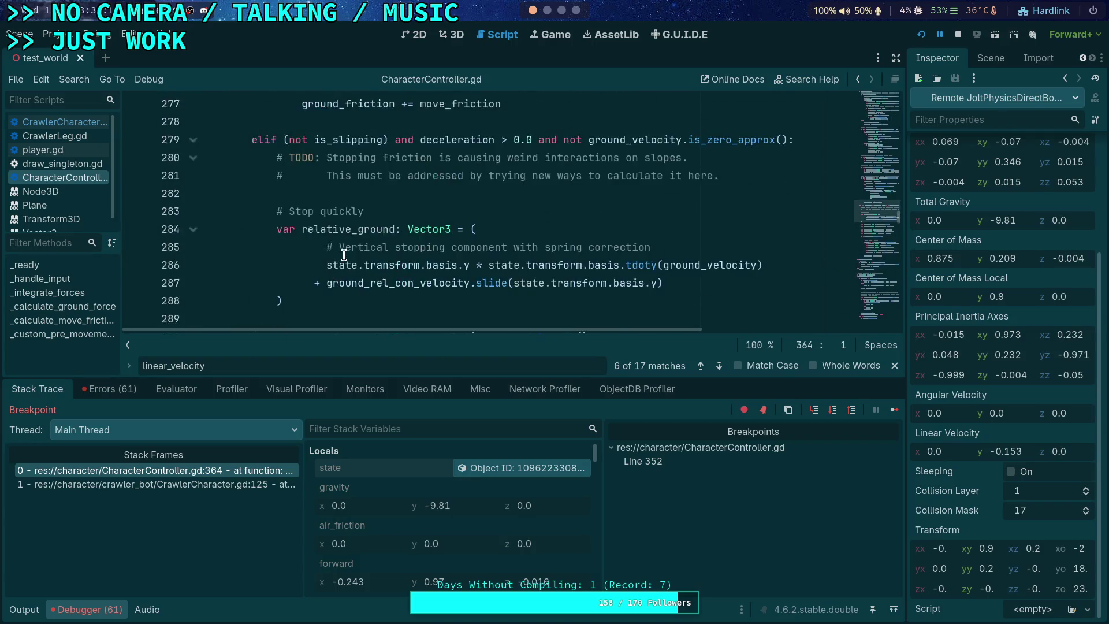
{"action": "scroll", "coordinate": [342, 249], "scroll_direction": "up", "scroll_amount": 6}
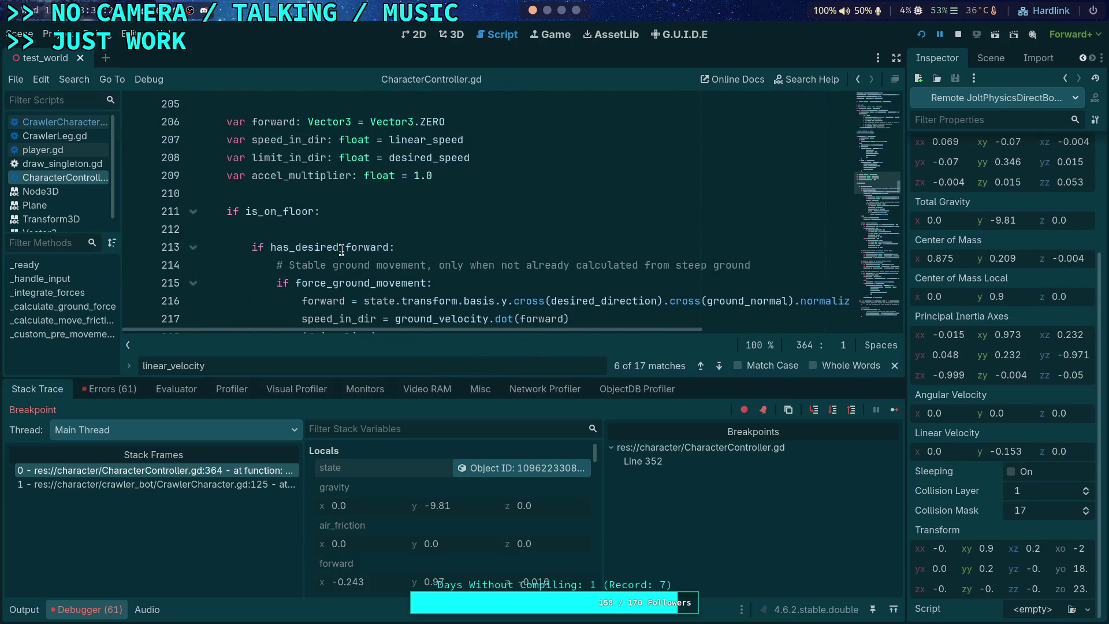
{"action": "scroll", "coordinate": [288, 228], "scroll_direction": "down", "scroll_amount": 2}
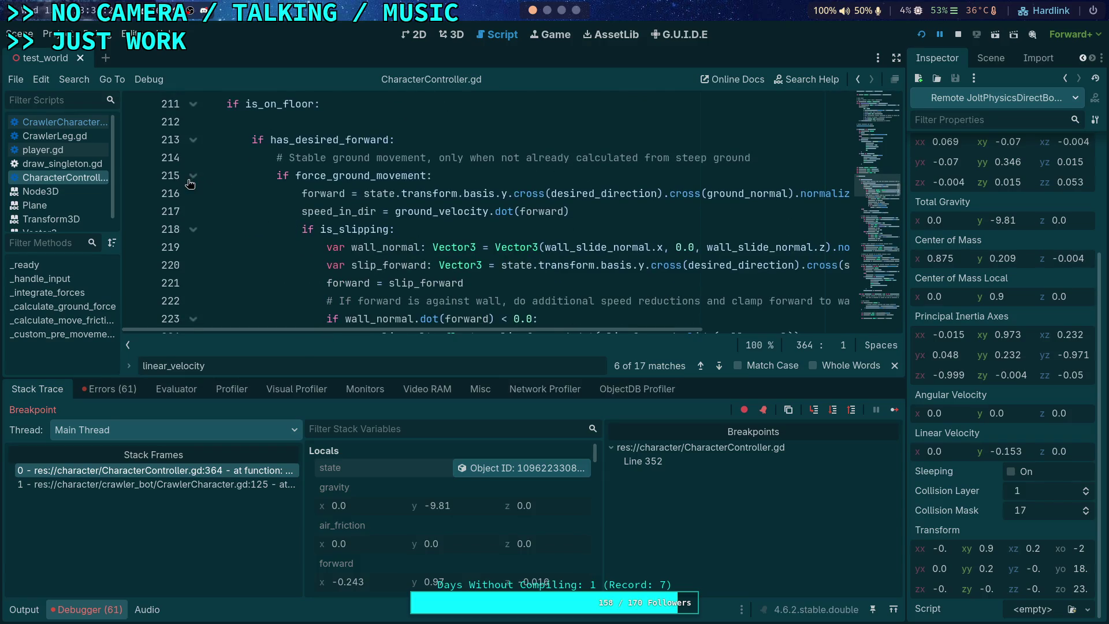
{"action": "left_click", "coordinate": [193, 175]}
{"action": "scroll", "coordinate": [347, 202], "scroll_direction": "down", "scroll_amount": 1}
{"action": "scroll", "coordinate": [359, 207], "scroll_direction": "down", "scroll_amount": 1}
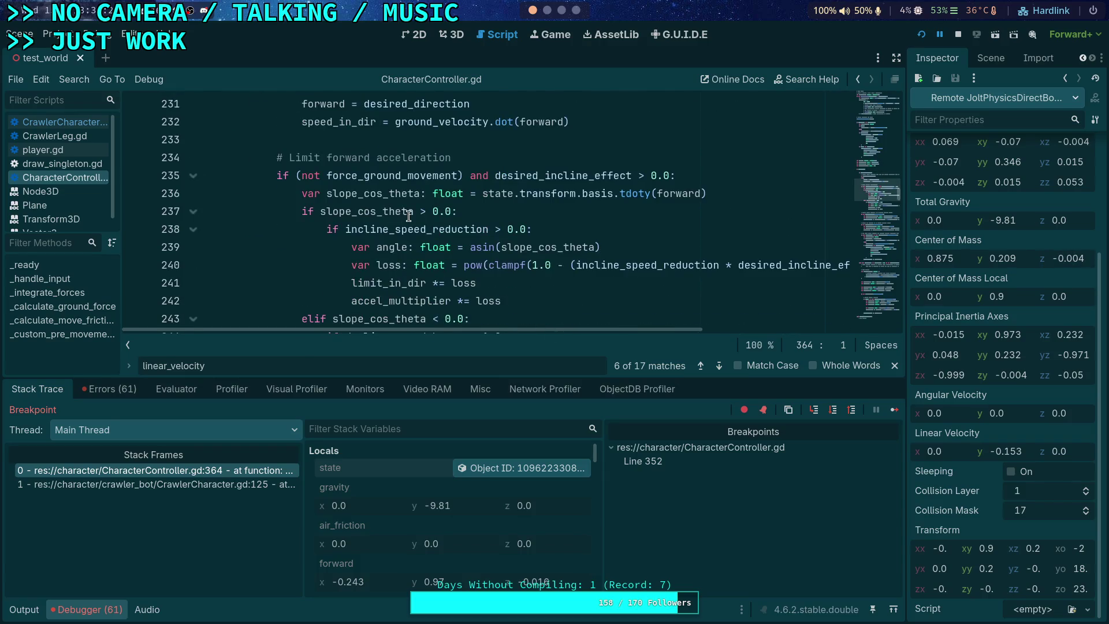
{"action": "scroll", "coordinate": [390, 219], "scroll_direction": "down", "scroll_amount": 1}
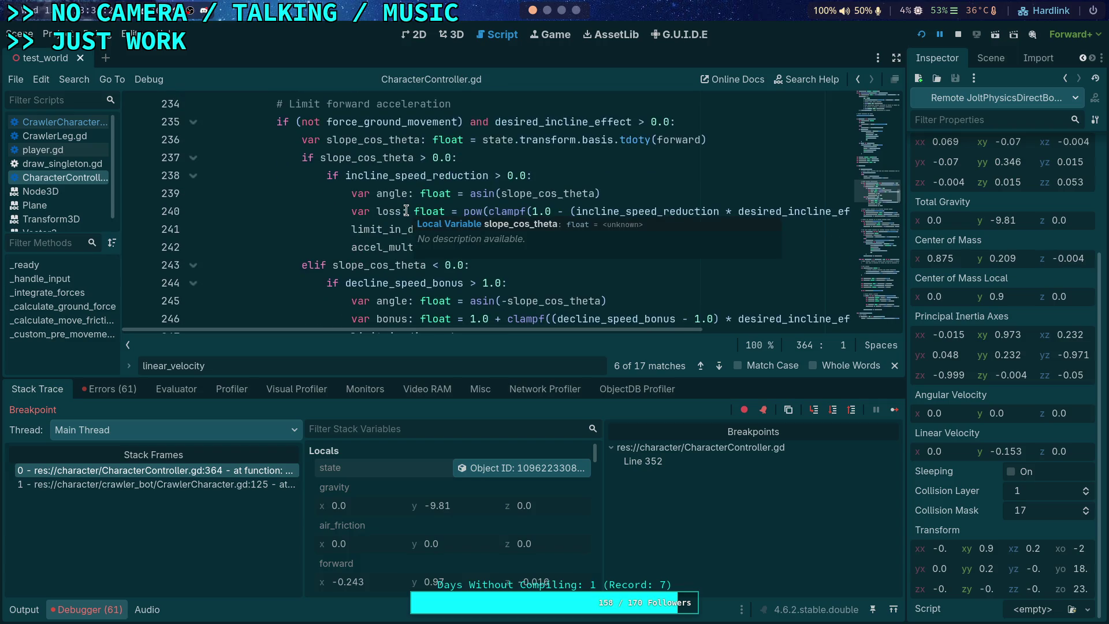
{"action": "left_click", "coordinate": [193, 121]}
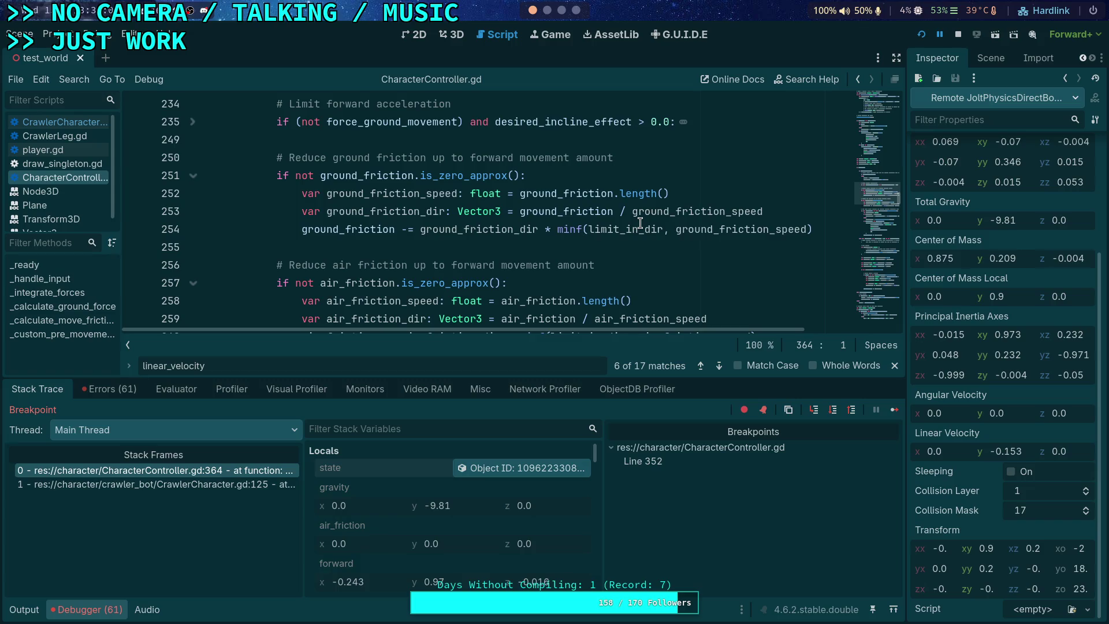
Jump back to paused line 364 using stack frame 0
{"action": "mouse_move", "coordinate": [640, 223]}
{"action": "scroll", "coordinate": [525, 222], "scroll_direction": "up", "scroll_amount": 15}
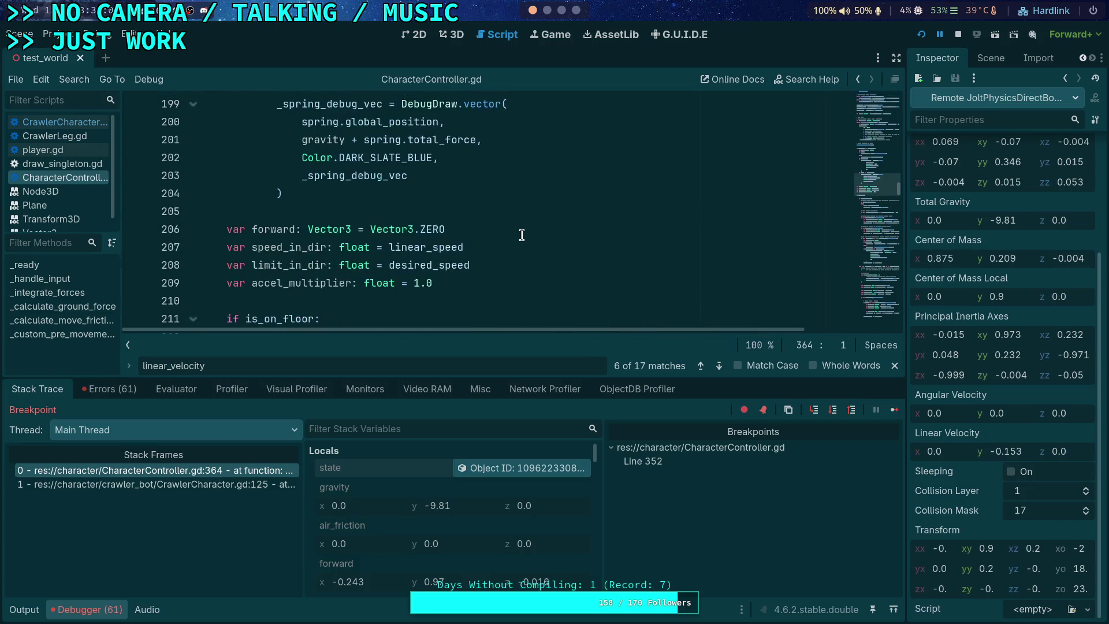
{"action": "scroll", "coordinate": [525, 223], "scroll_direction": "down", "scroll_amount": 20}
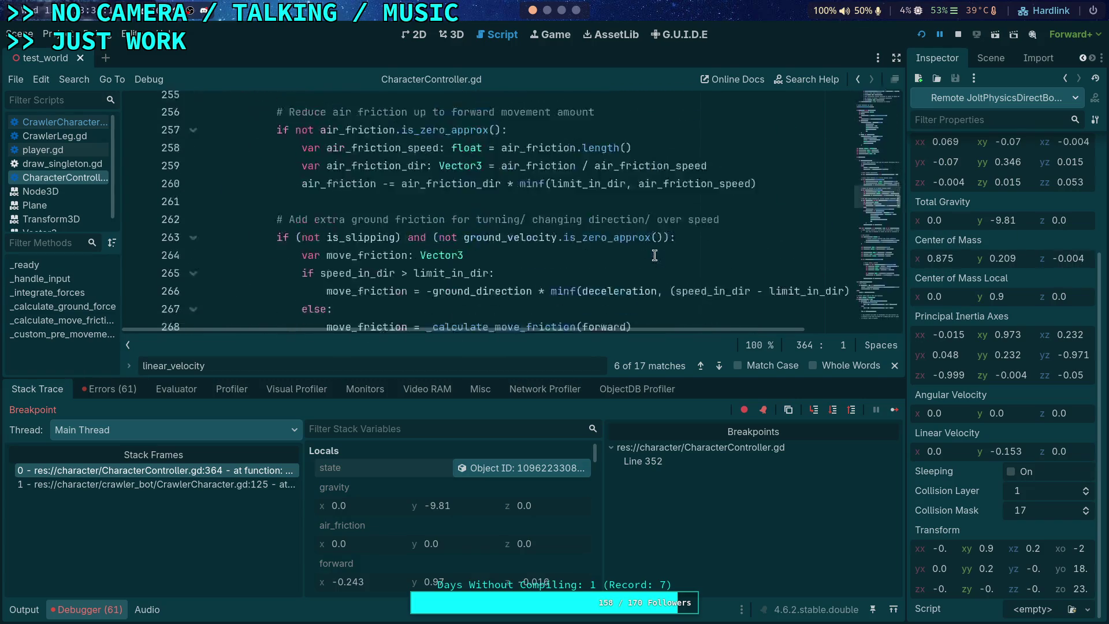
{"action": "left_click", "coordinate": [199, 473]}
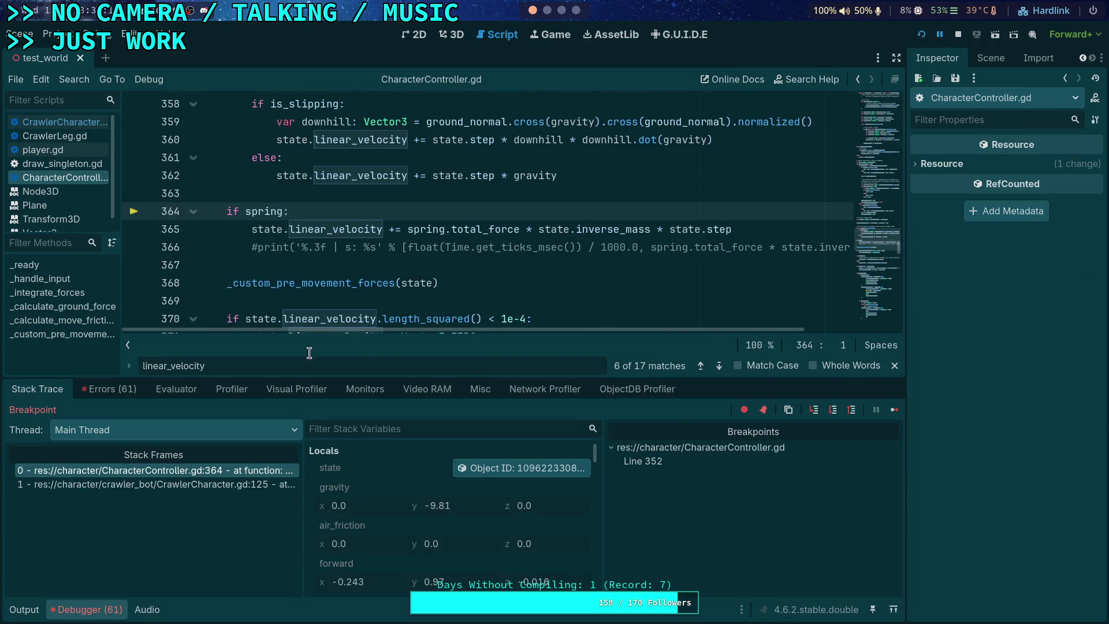
Step past the custom forces call, reloading the body state into the Inspector each time
{"action": "left_click", "coordinate": [831, 414]}
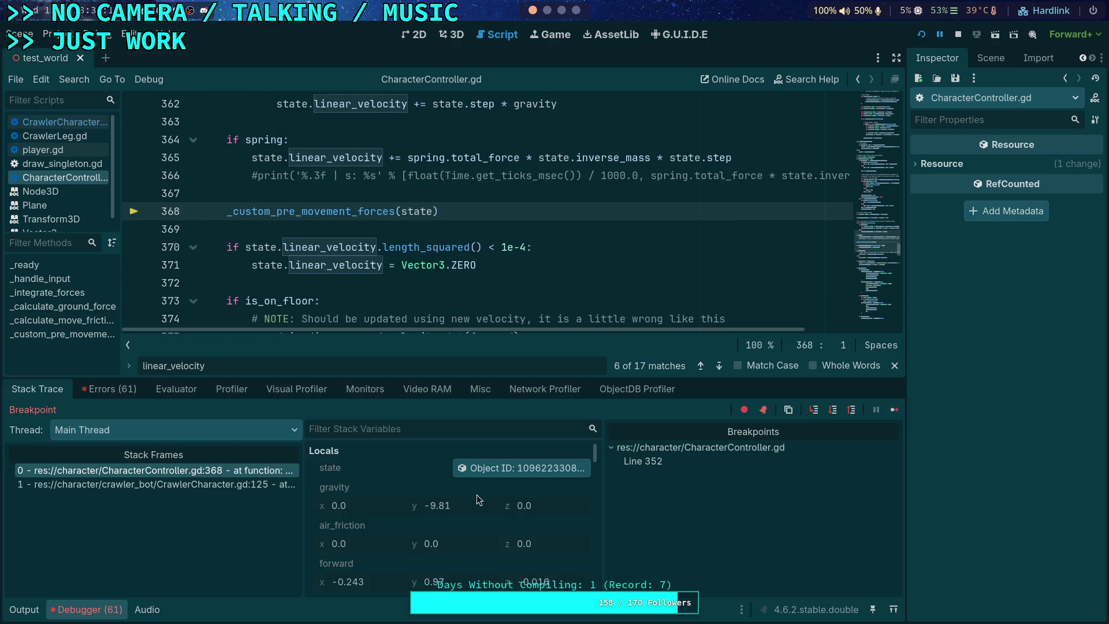
{"action": "left_click", "coordinate": [492, 469]}
{"action": "scroll", "coordinate": [983, 507], "scroll_direction": "down", "scroll_amount": 2}
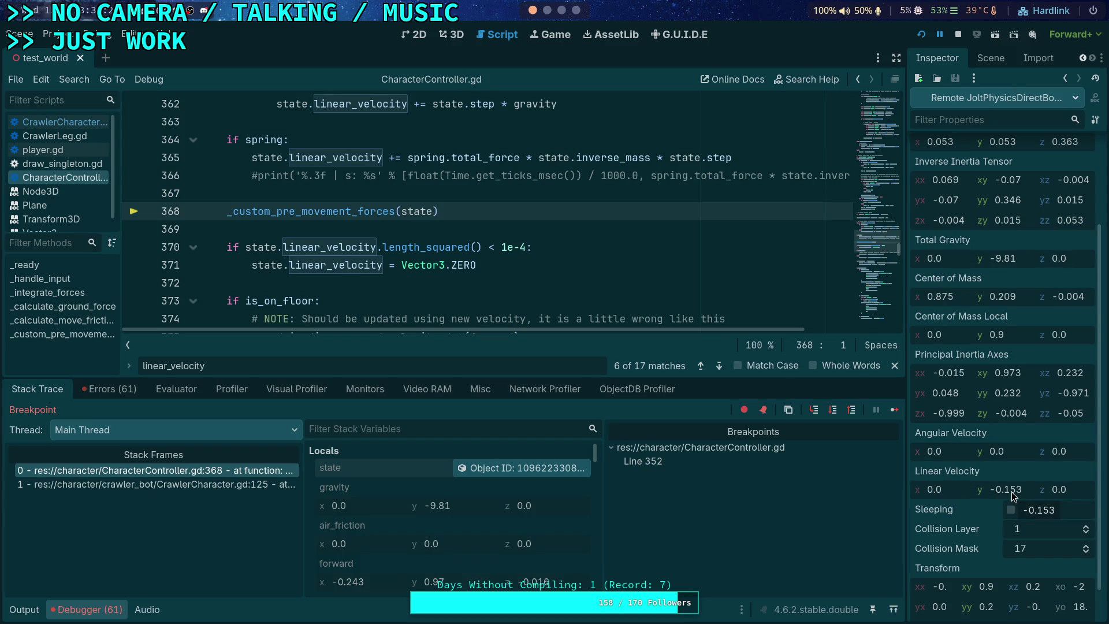
{"action": "left_click", "coordinate": [830, 412]}
{"action": "left_click", "coordinate": [505, 473]}
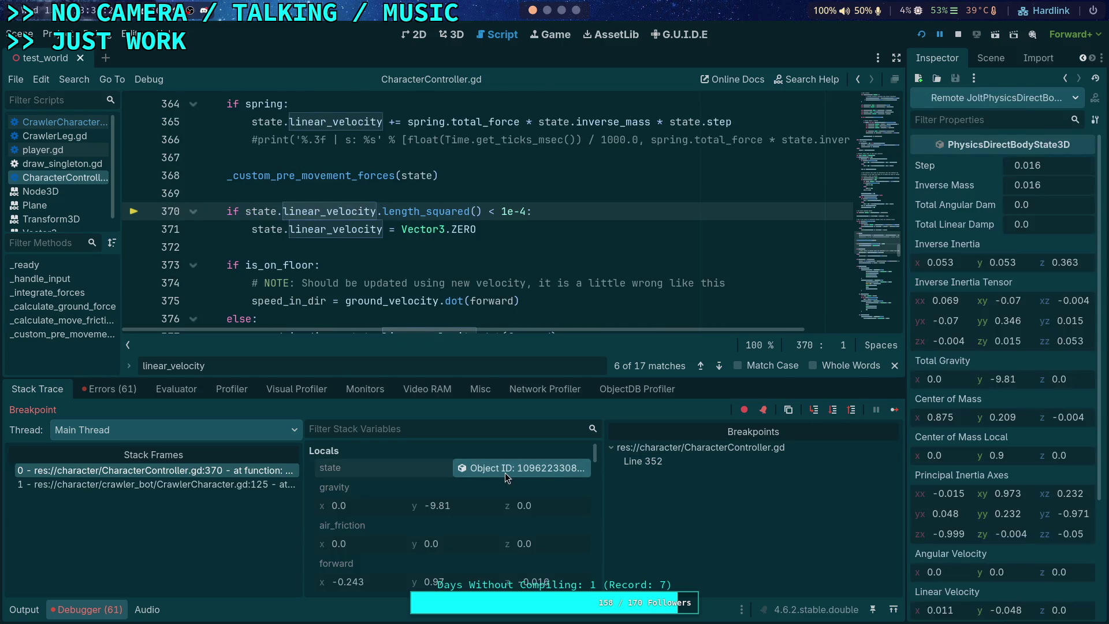
{"action": "scroll", "coordinate": [985, 501], "scroll_direction": "down", "scroll_amount": 4}
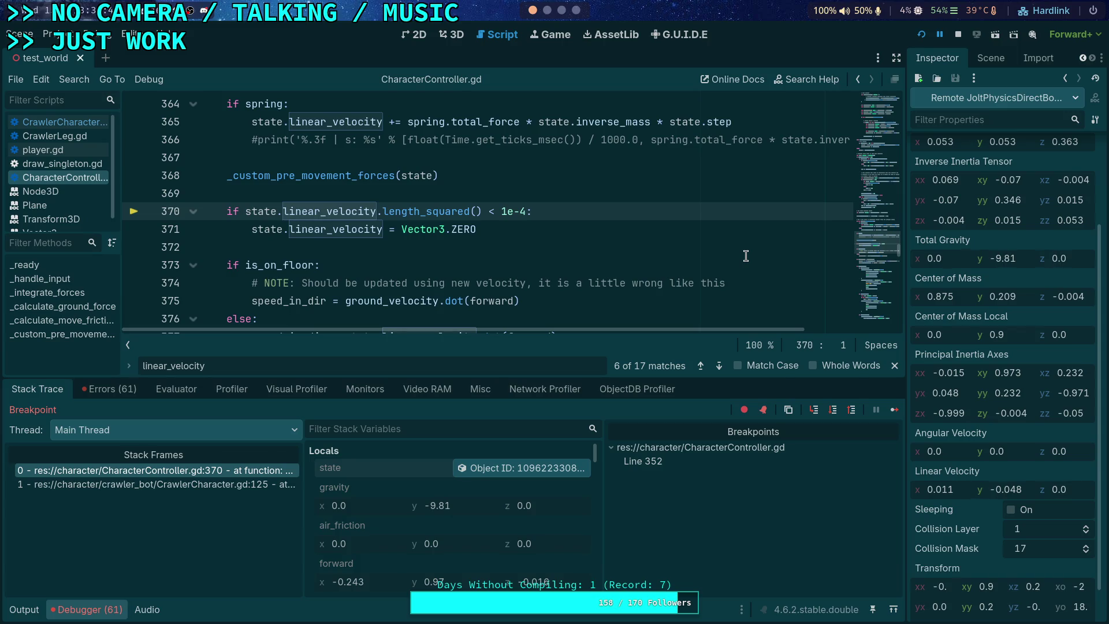
Step through the tiny-velocity and on-floor checks to the speed limit check, then inspect the state
{"action": "left_click", "coordinate": [830, 411]}
{"action": "left_click", "coordinate": [820, 412]}
{"action": "left_click", "coordinate": [832, 410]}
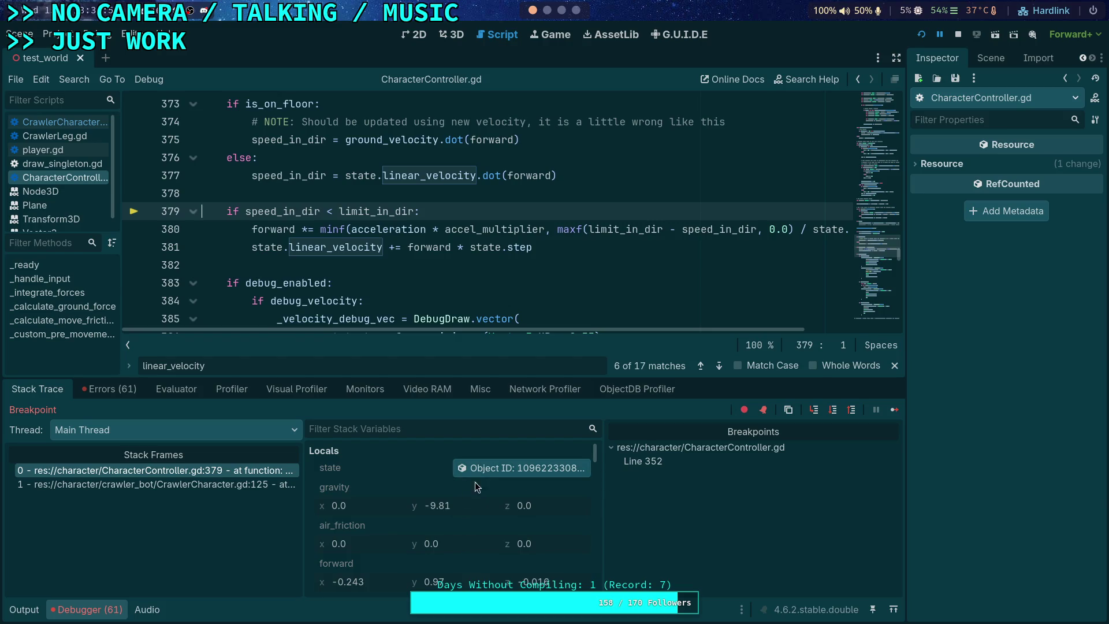
{"action": "left_click", "coordinate": [490, 469]}
{"action": "scroll", "coordinate": [997, 519], "scroll_direction": "down", "scroll_amount": 3}
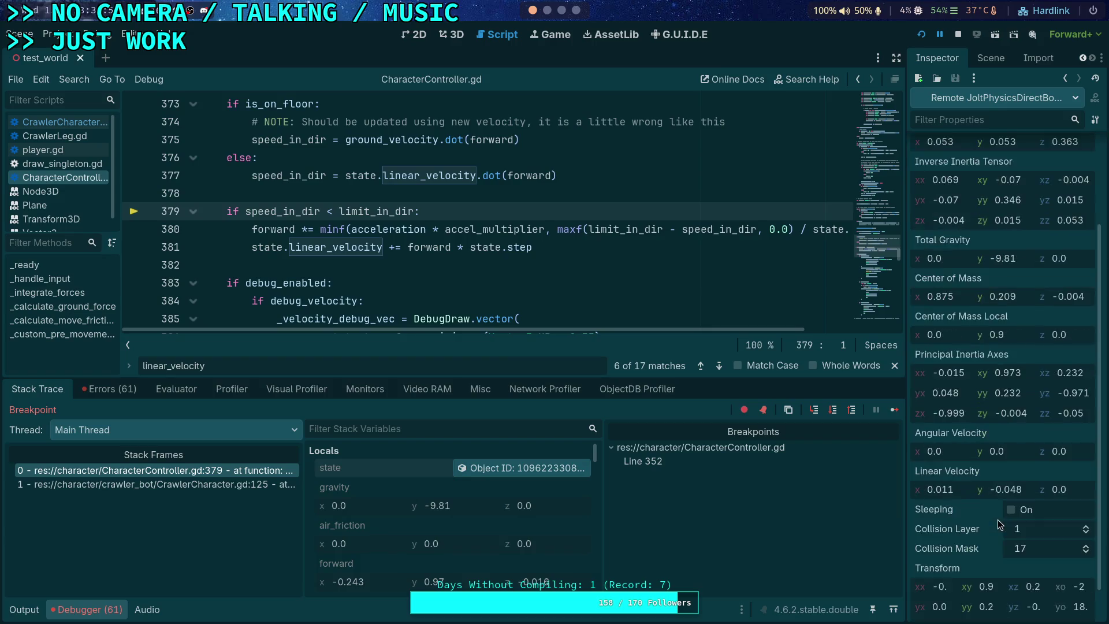
{"action": "scroll", "coordinate": [1006, 529], "scroll_direction": "down", "scroll_amount": 1}
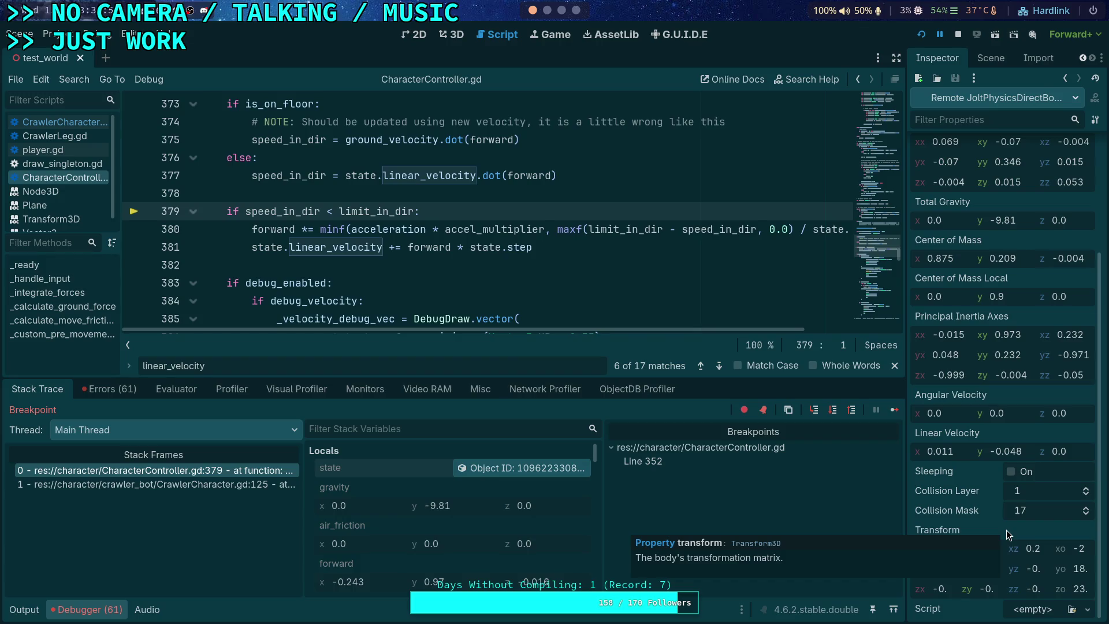
Step past the velocity update to line 383; velocity reads −0.012, 0.042, −0.002
{"action": "left_click", "coordinate": [827, 411]}
{"action": "left_click", "coordinate": [827, 411]}
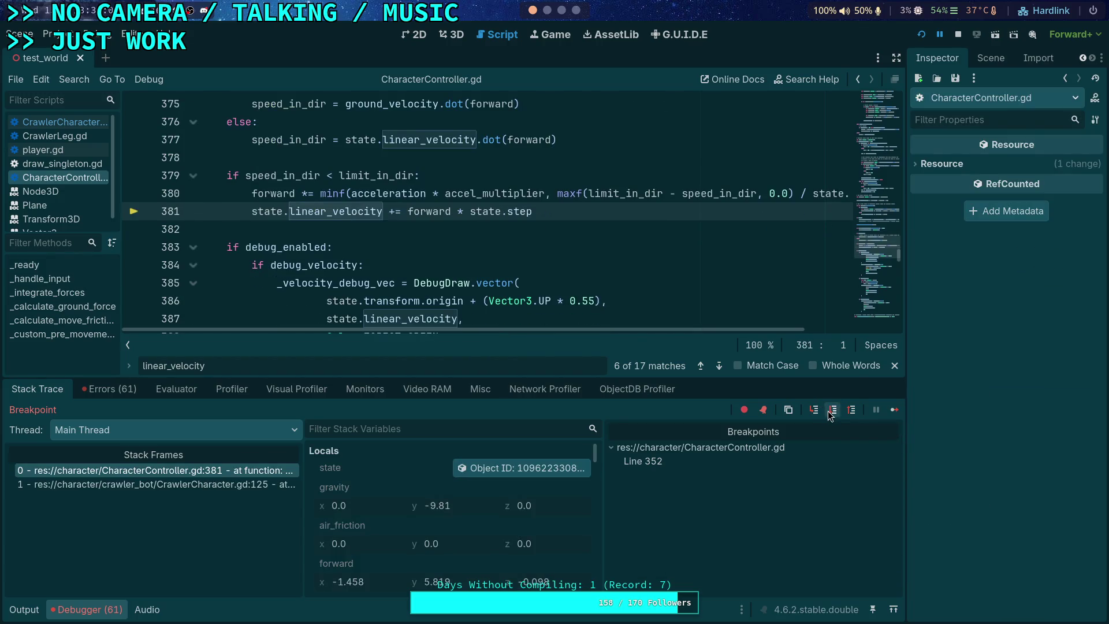
{"action": "left_click", "coordinate": [829, 411]}
{"action": "left_click", "coordinate": [519, 468]}
{"action": "scroll", "coordinate": [989, 507], "scroll_direction": "down", "scroll_amount": 5}
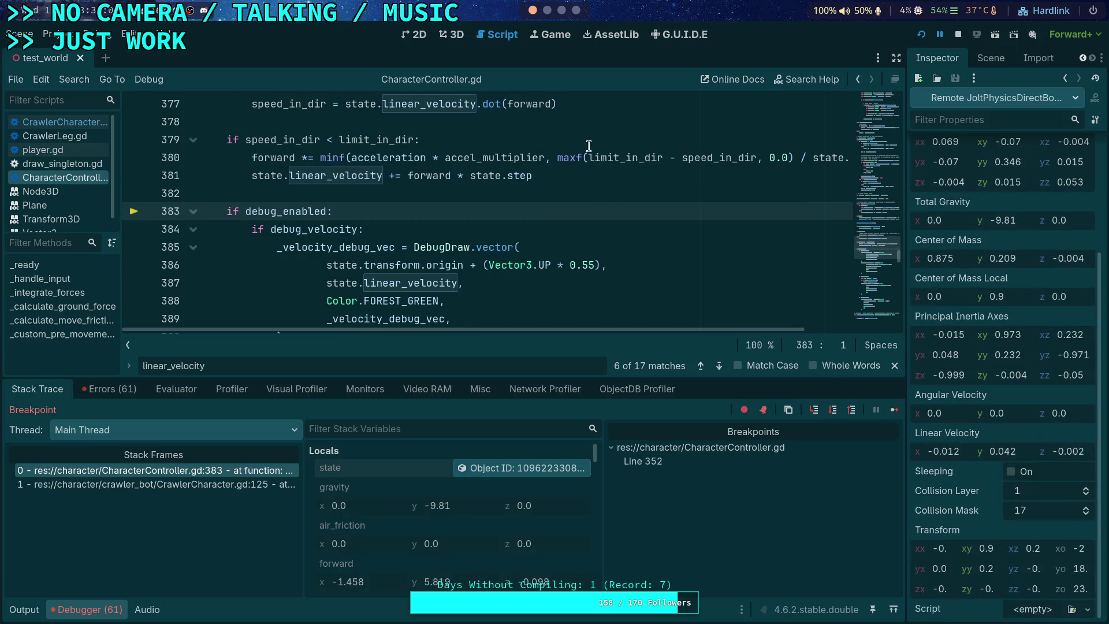
Enter 0.042 in the Python REPL workspace, then return to Godot
{"action": "left_click", "coordinate": [566, 12]}
{"action": "left_click", "coordinate": [577, 10]}
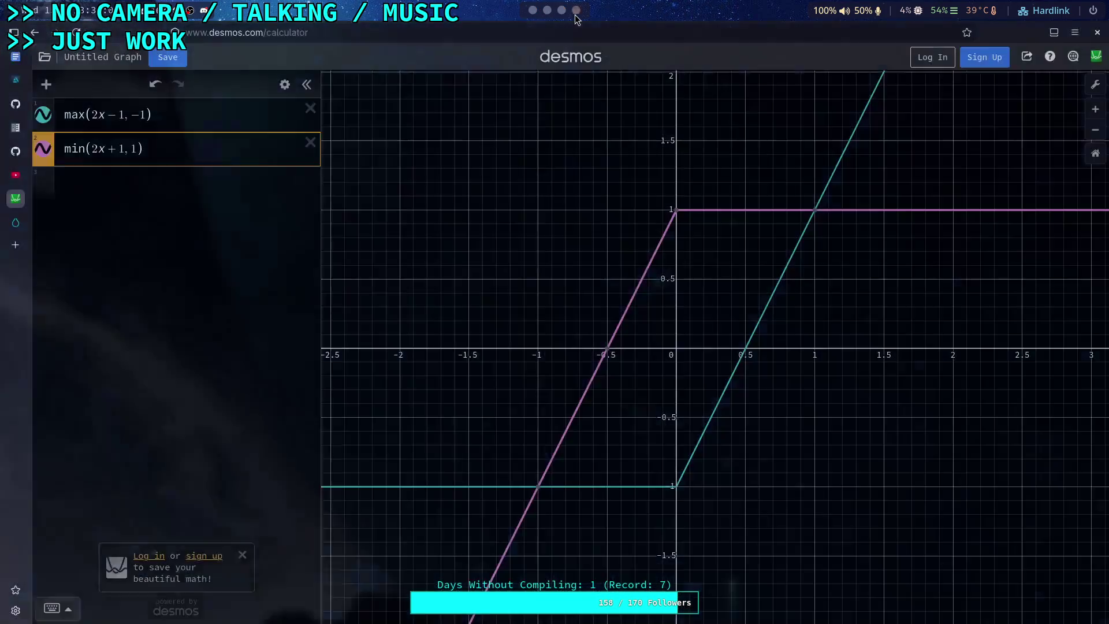
{"action": "left_click", "coordinate": [551, 11]}
{"action": "type", "text": "0.042"}
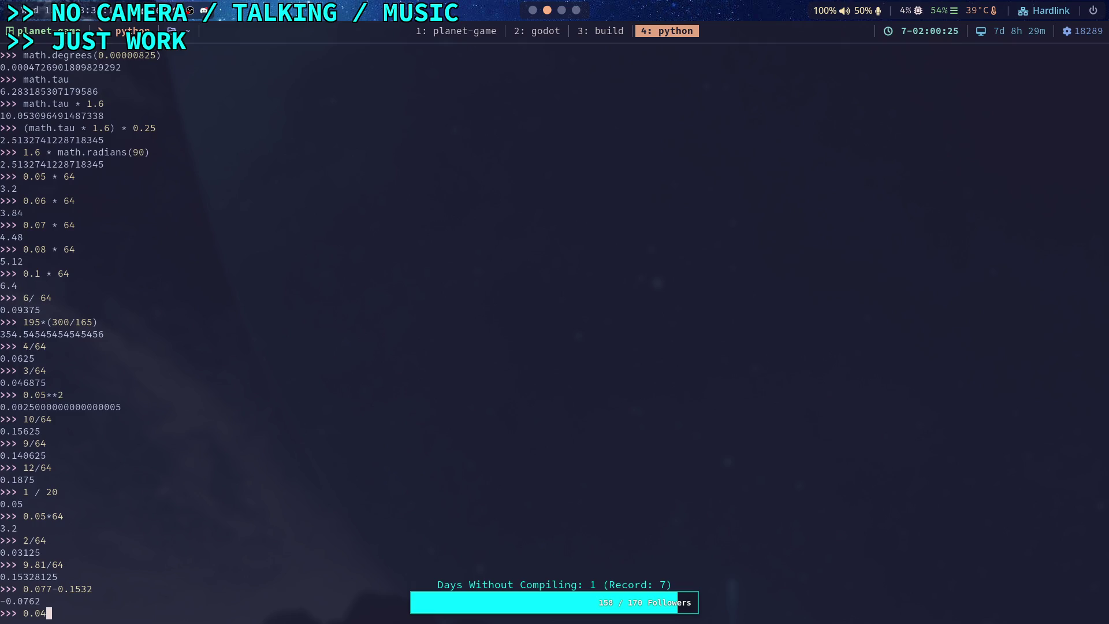
{"action": "left_click", "coordinate": [533, 10]}
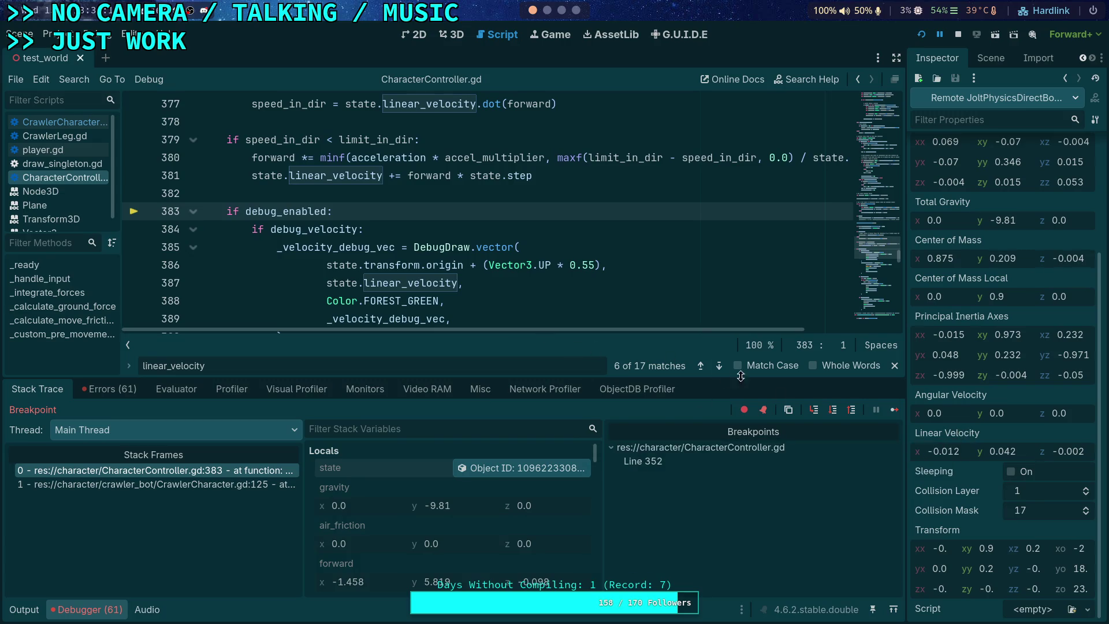
Step to line 384, fold the if debug_enabled block, and bring the game window forward
{"action": "left_click", "coordinate": [833, 410]}
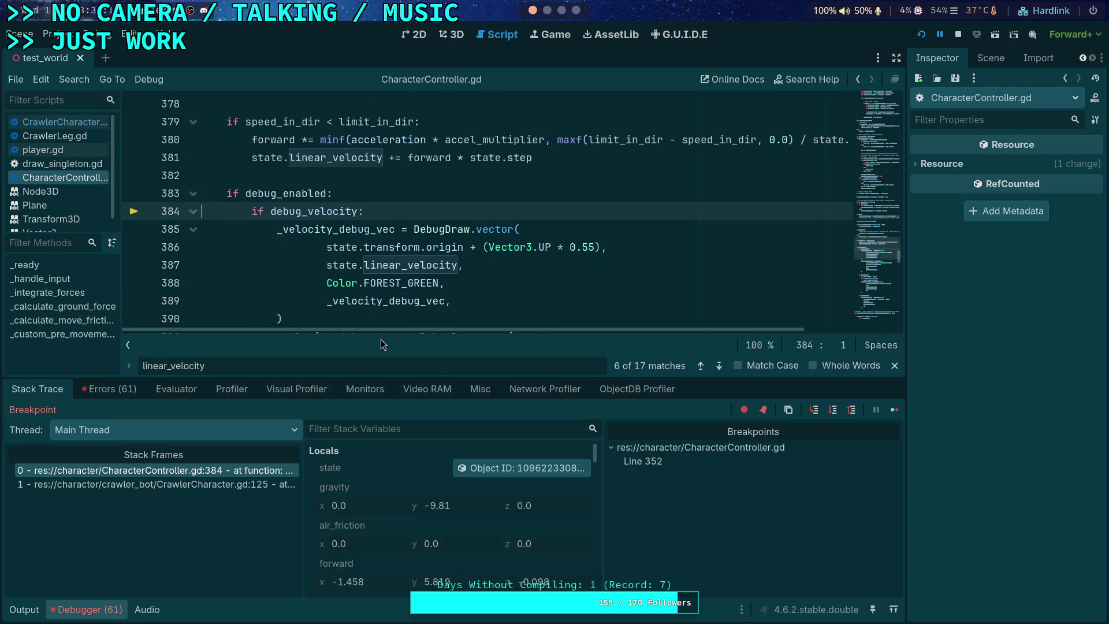
{"action": "scroll", "coordinate": [343, 289], "scroll_direction": "down", "scroll_amount": 7}
{"action": "scroll", "coordinate": [342, 290], "scroll_direction": "up", "scroll_amount": 7}
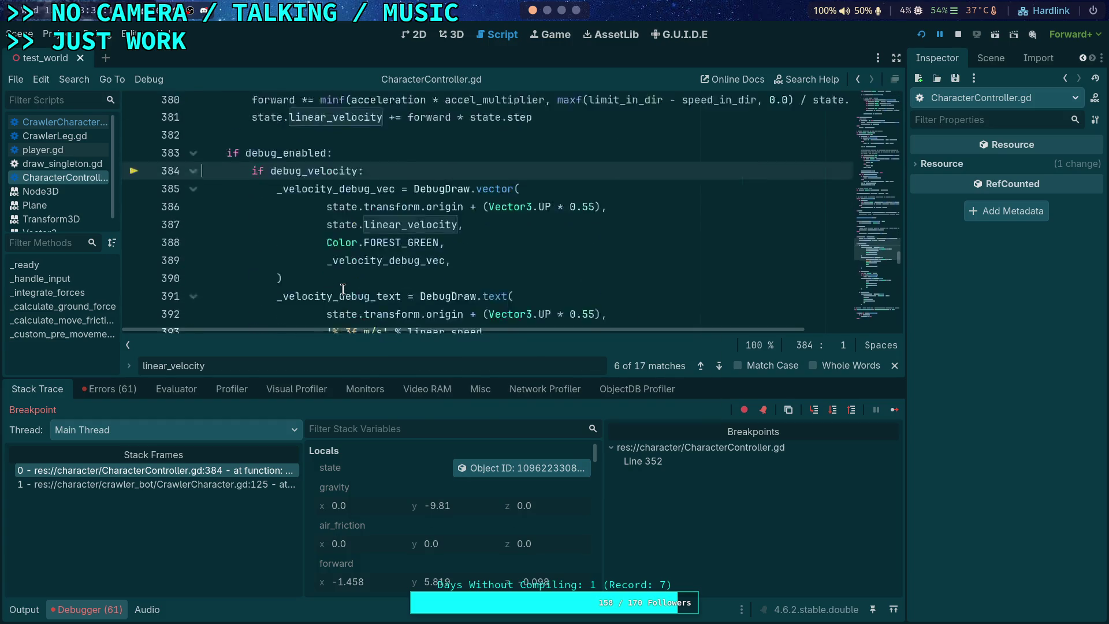
{"action": "left_click", "coordinate": [193, 193]}
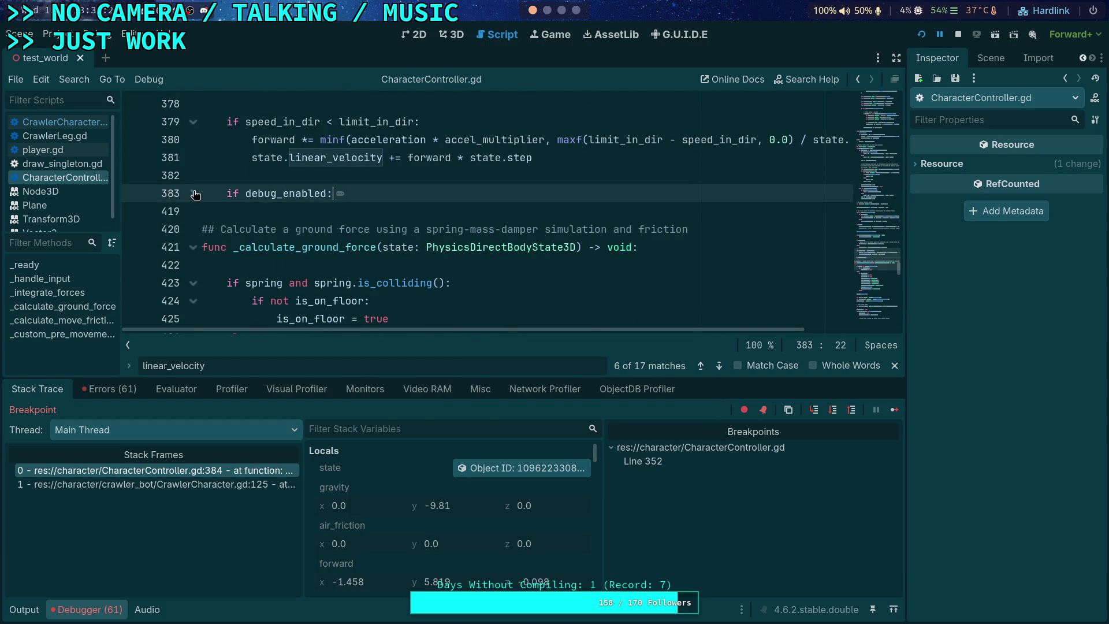
{"action": "key", "text": "alt+Tab"}
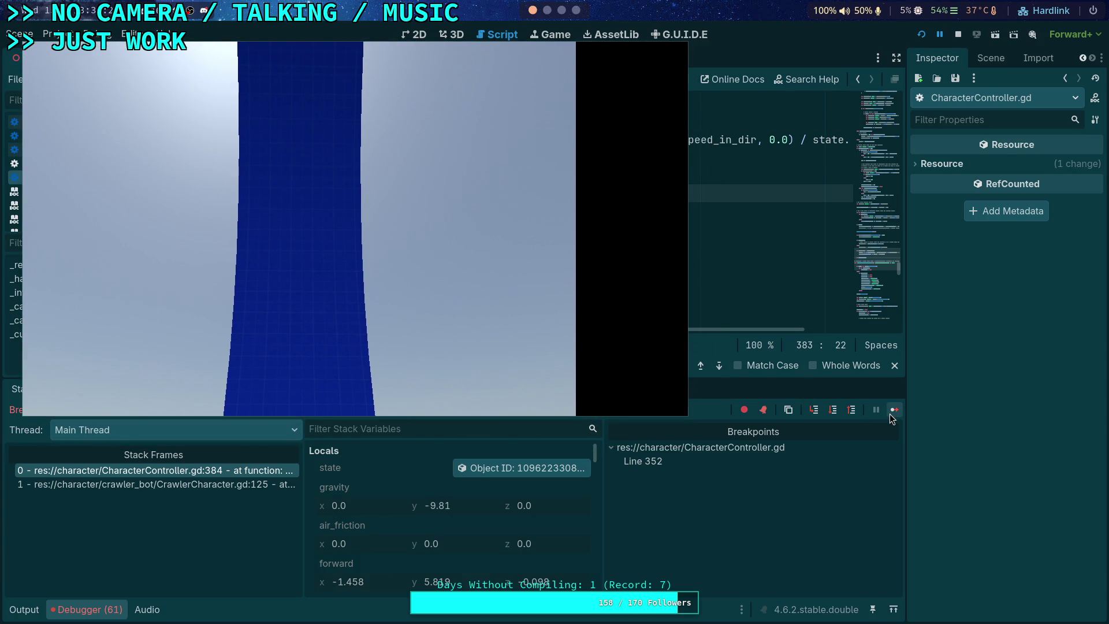
Continue twice until line 352 breaks again, then put the caret in ground_friction
{"action": "left_click", "coordinate": [889, 413]}
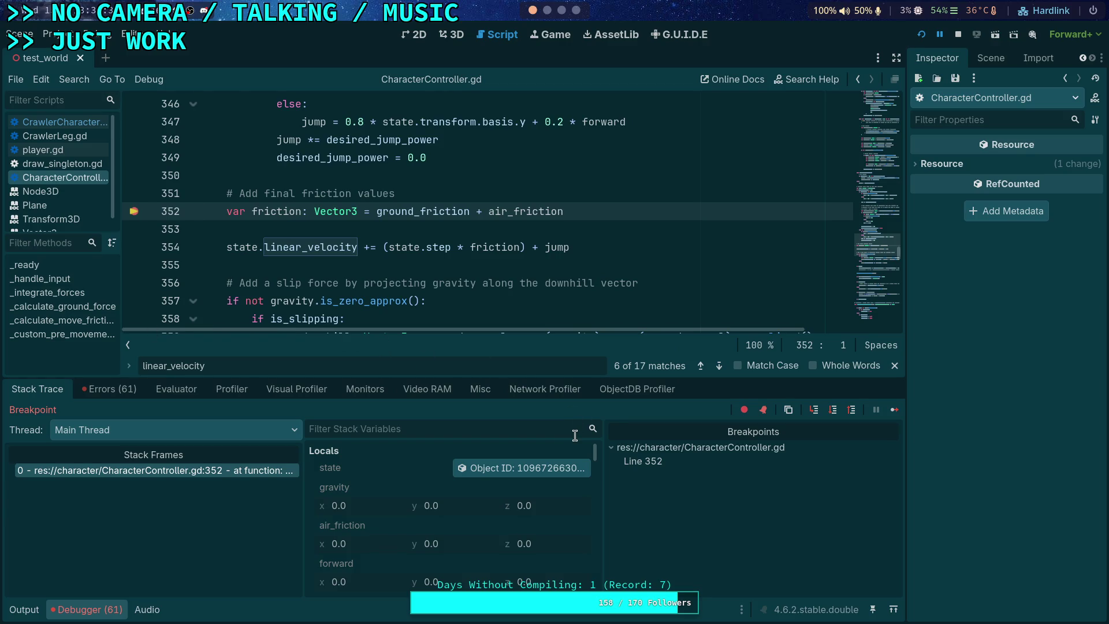
{"action": "mouse_move", "coordinate": [416, 215]}
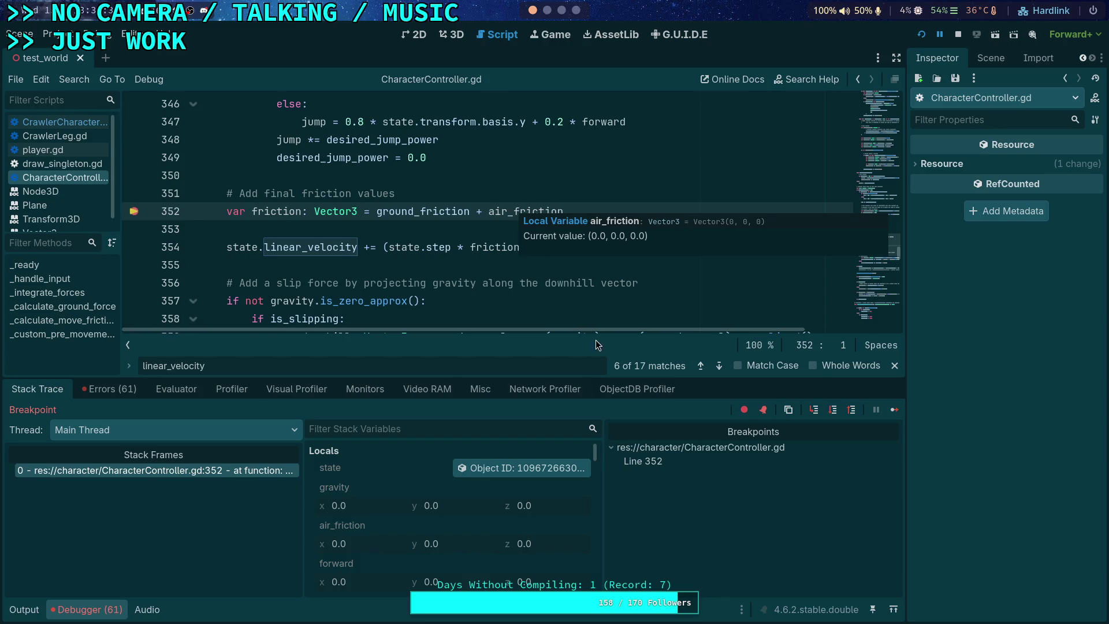
{"action": "left_click", "coordinate": [893, 412]}
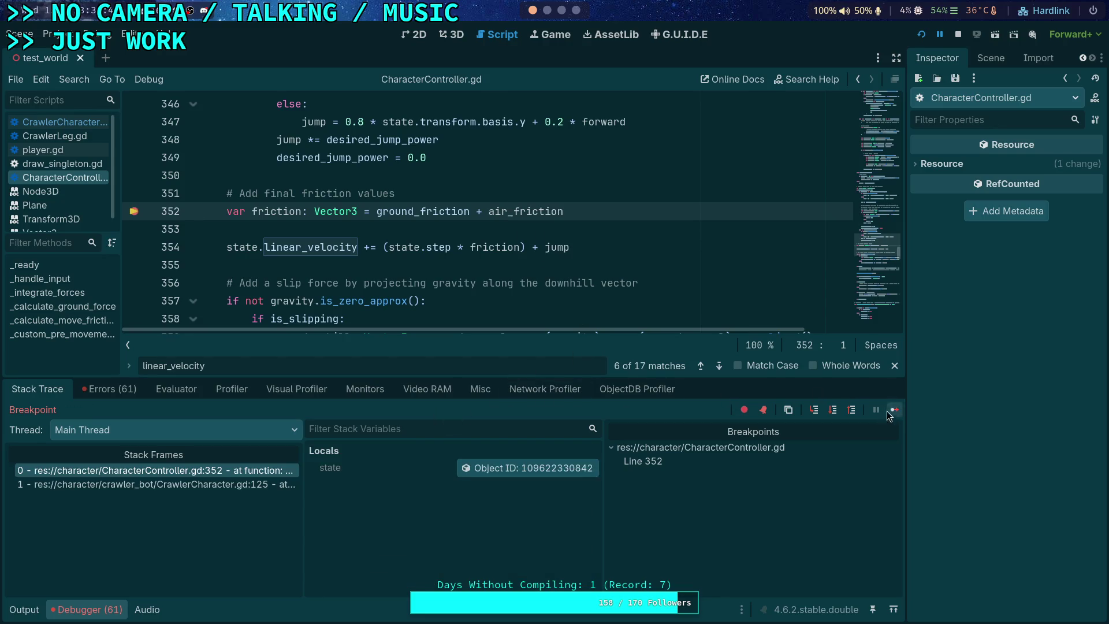
{"action": "left_click", "coordinate": [428, 208]}
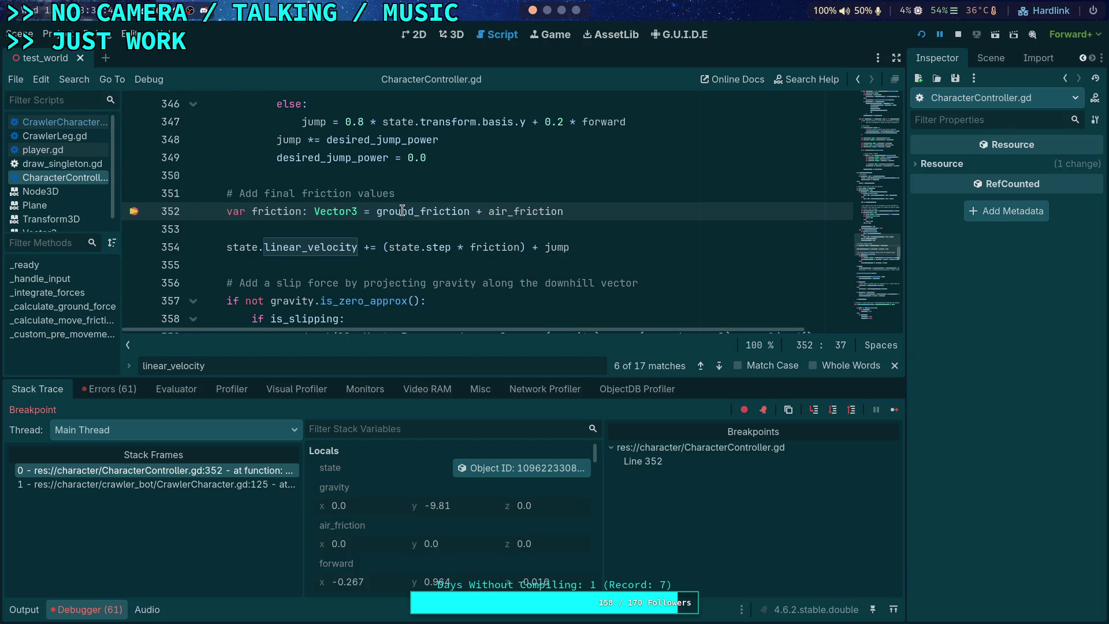
{"action": "scroll", "coordinate": [373, 255], "scroll_direction": "up", "scroll_amount": 4}
{"action": "scroll", "coordinate": [372, 255], "scroll_direction": "up", "scroll_amount": 15}
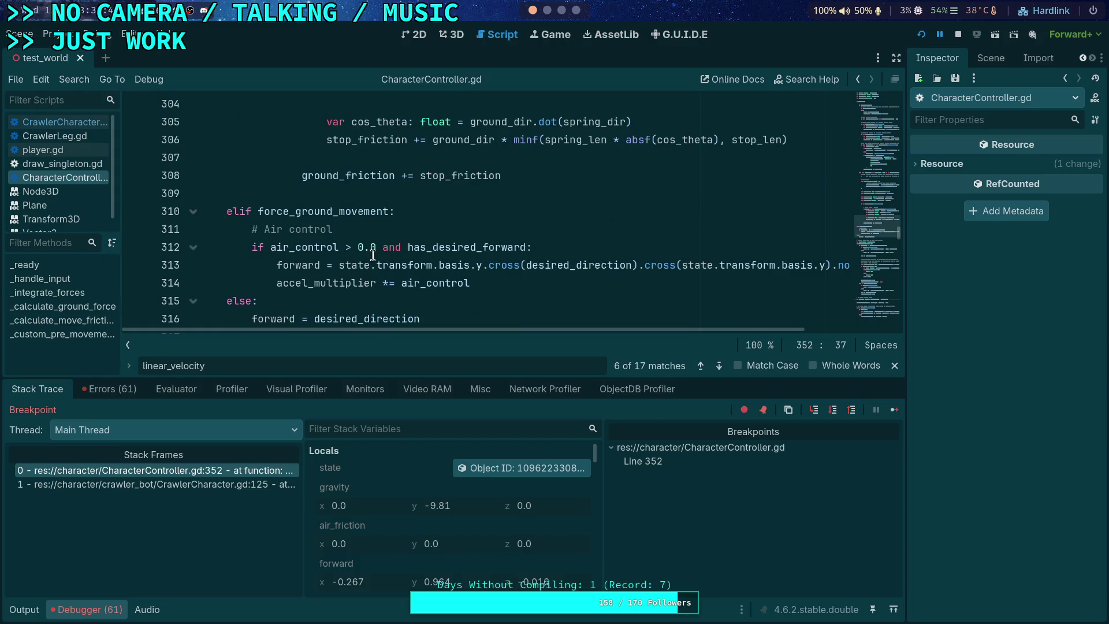
{"action": "scroll", "coordinate": [373, 255], "scroll_direction": "down", "scroll_amount": 3}
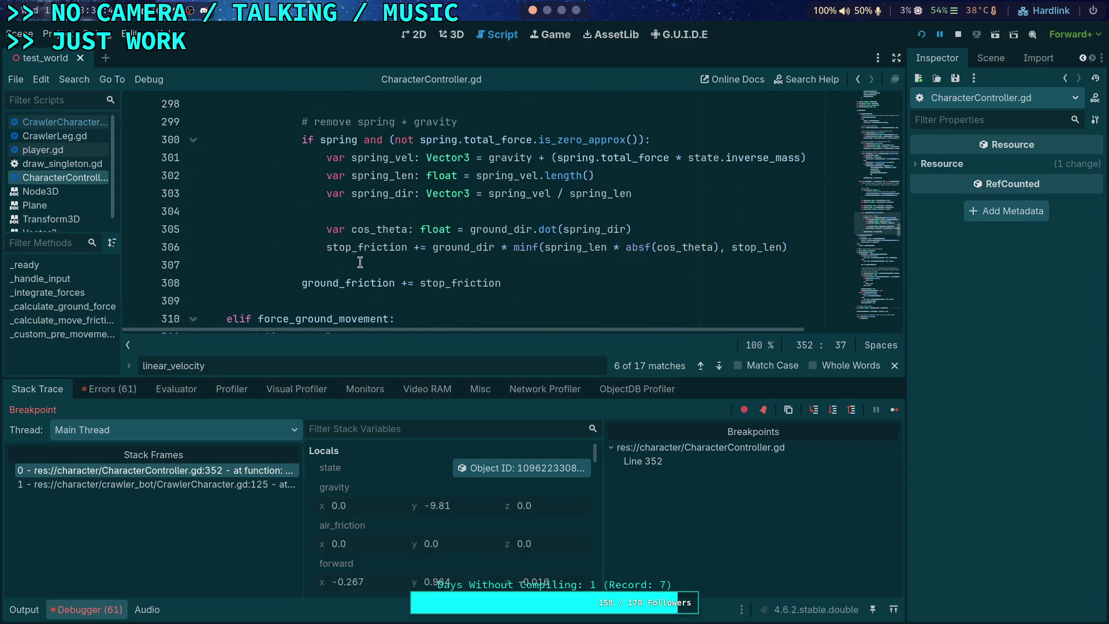
{"action": "scroll", "coordinate": [361, 261], "scroll_direction": "up", "scroll_amount": 4}
{"action": "scroll", "coordinate": [306, 266], "scroll_direction": "up", "scroll_amount": 5}
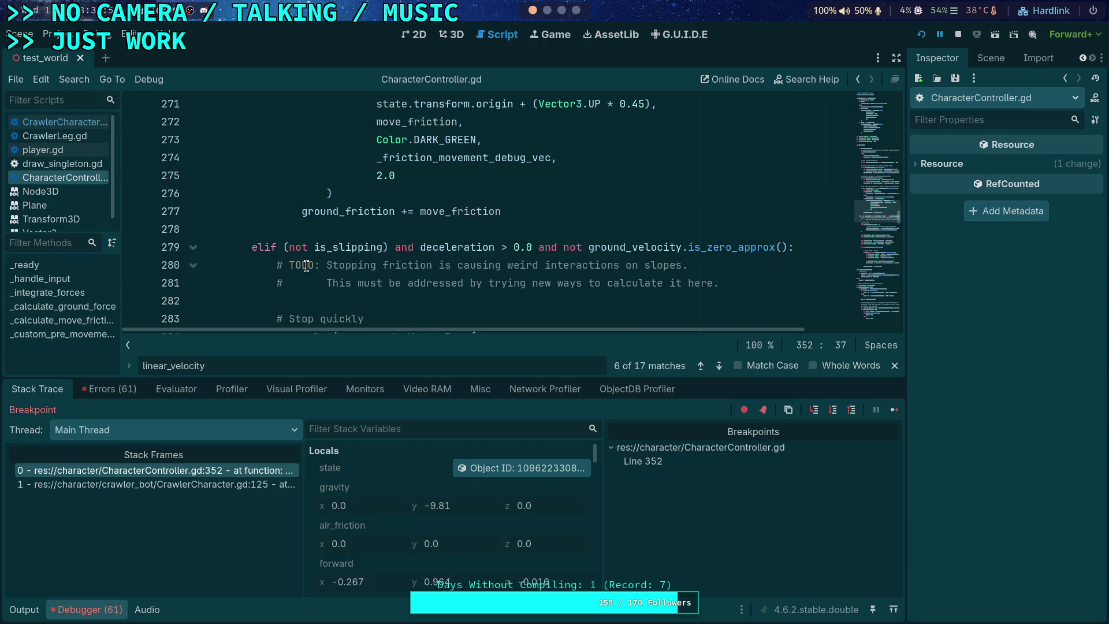
{"action": "scroll", "coordinate": [306, 265], "scroll_direction": "up", "scroll_amount": 20}
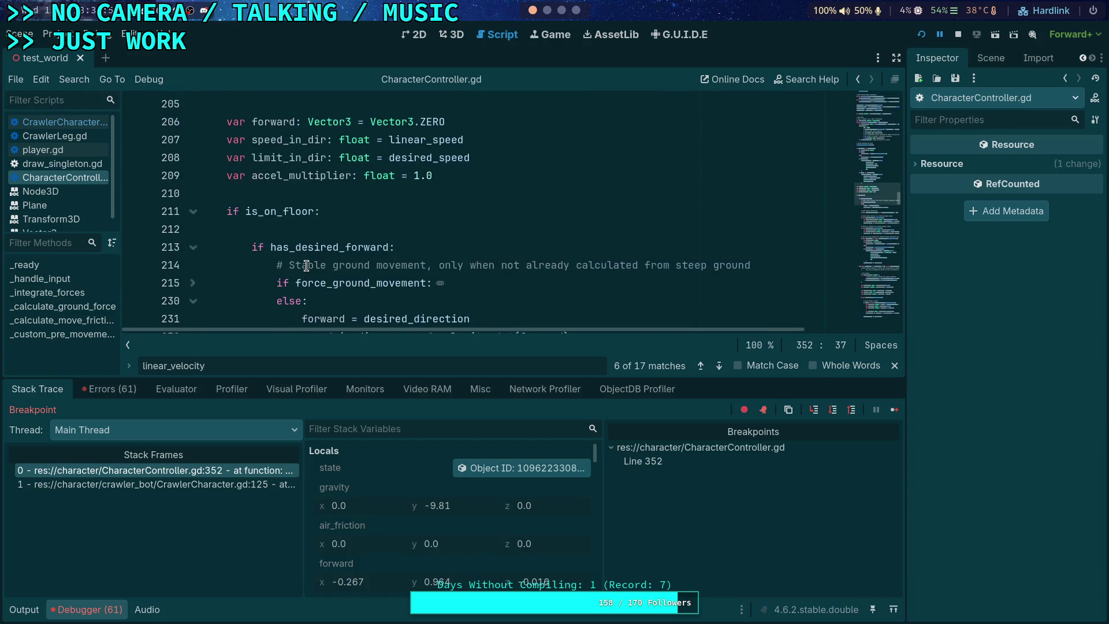
{"action": "scroll", "coordinate": [284, 254], "scroll_direction": "down", "scroll_amount": 2}
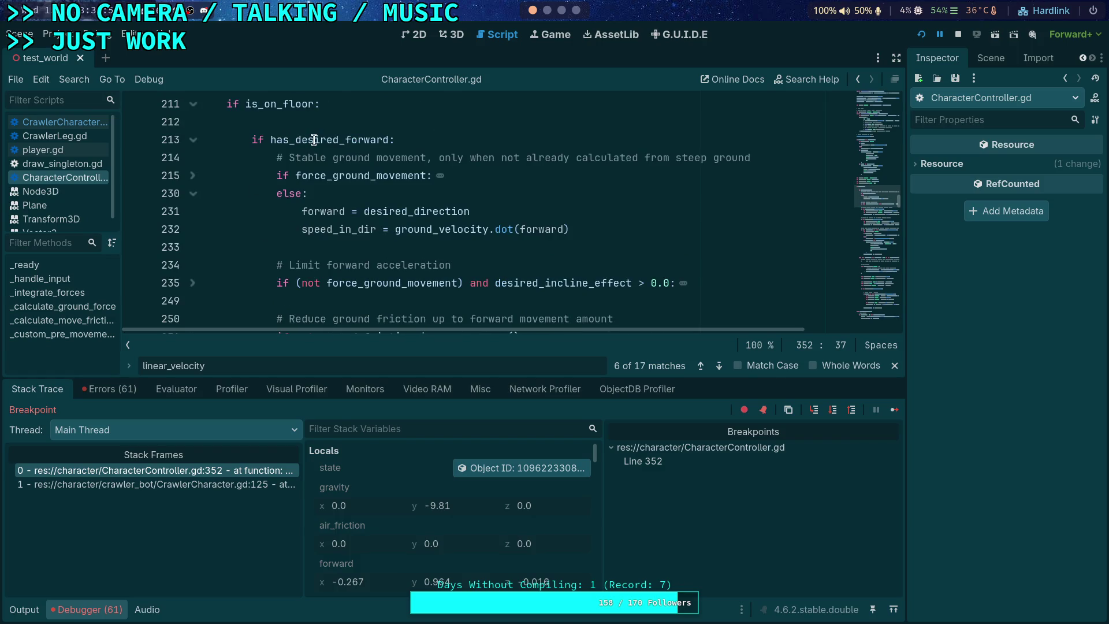
{"action": "mouse_move", "coordinate": [314, 140]}
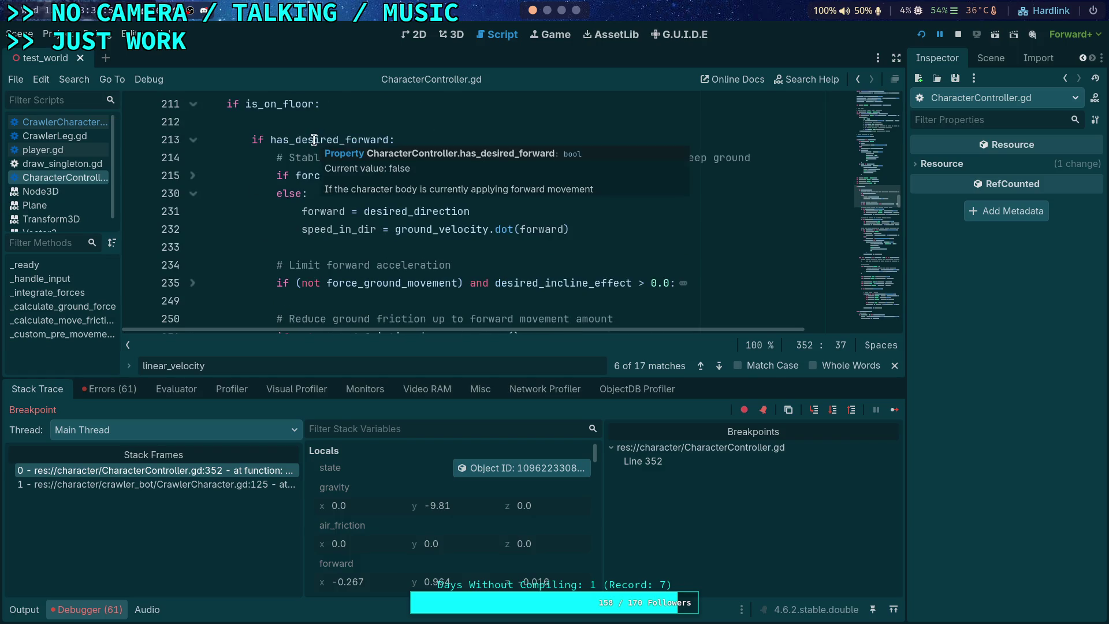
{"action": "left_click", "coordinate": [314, 141]}
{"action": "scroll", "coordinate": [362, 176], "scroll_direction": "up", "scroll_amount": 17}
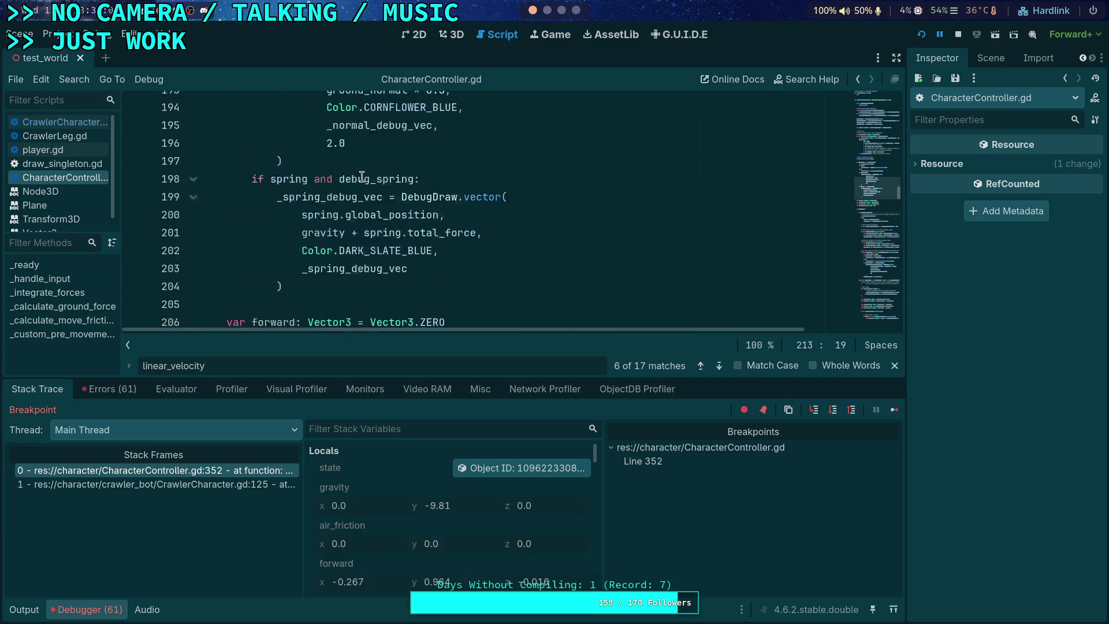
{"action": "scroll", "coordinate": [361, 177], "scroll_direction": "up", "scroll_amount": 20}
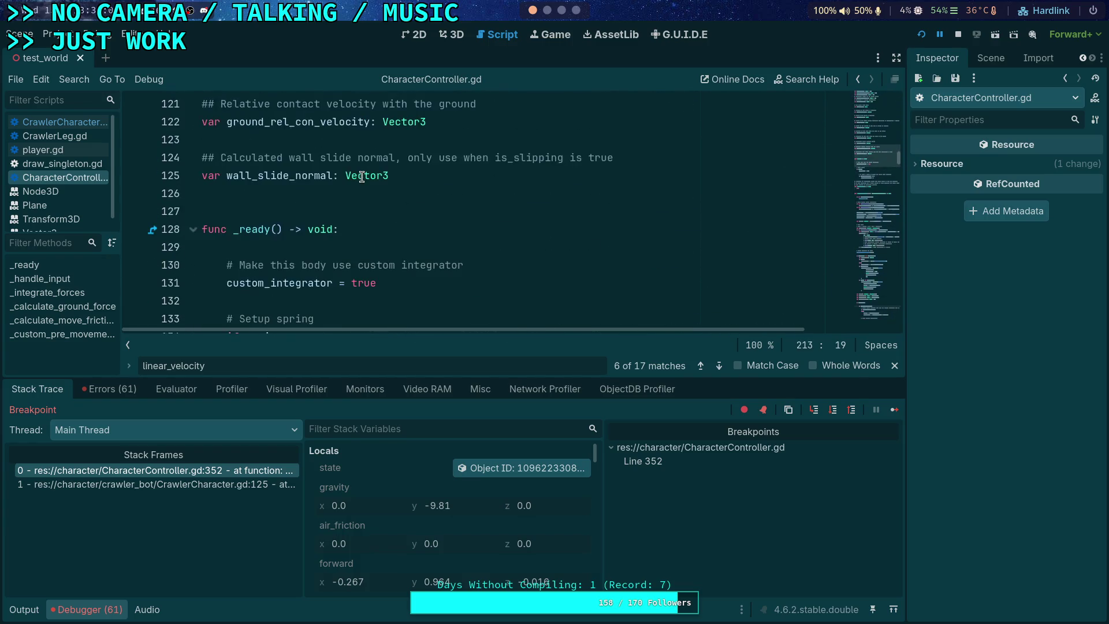
{"action": "scroll", "coordinate": [362, 176], "scroll_direction": "up", "scroll_amount": 6}
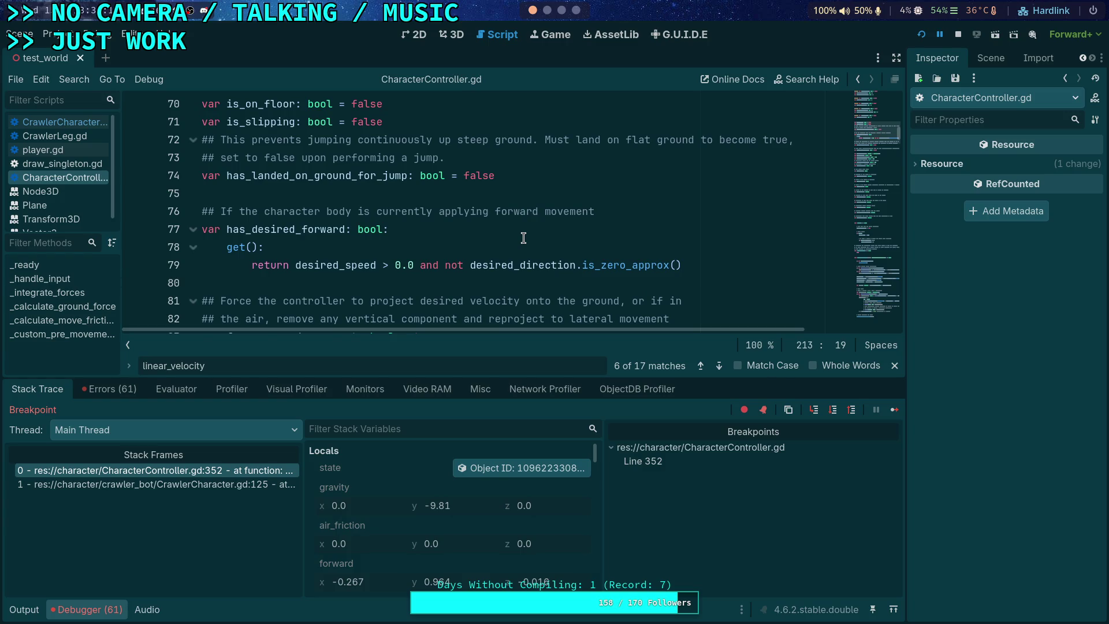
{"action": "mouse_move", "coordinate": [521, 271]}
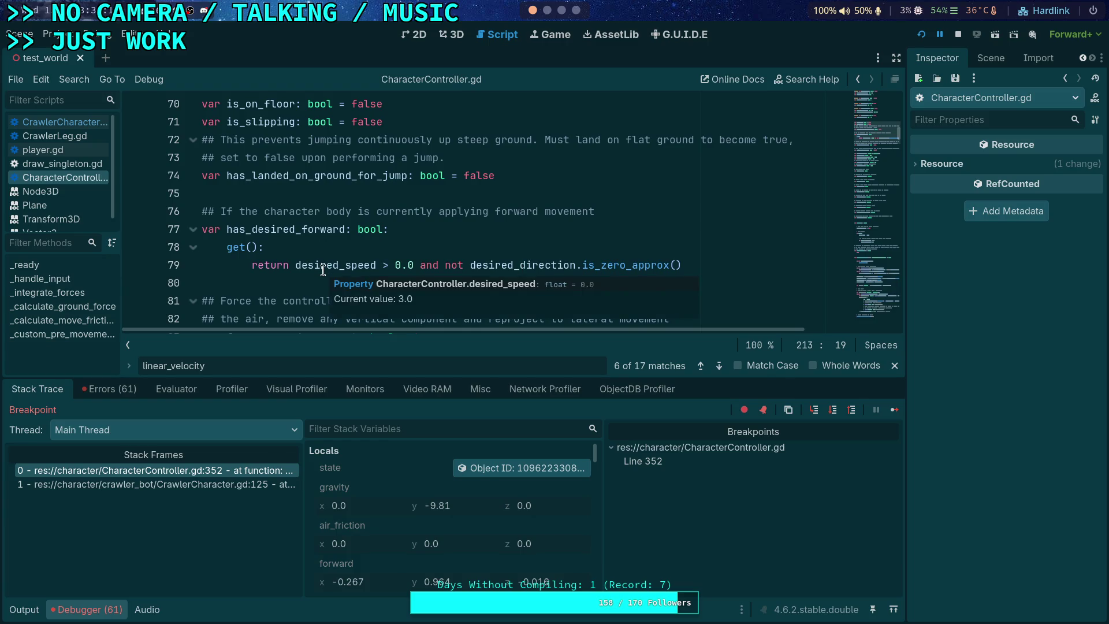
{"action": "scroll", "coordinate": [304, 257], "scroll_direction": "down", "scroll_amount": 6}
{"action": "scroll", "coordinate": [304, 258], "scroll_direction": "down", "scroll_amount": 20}
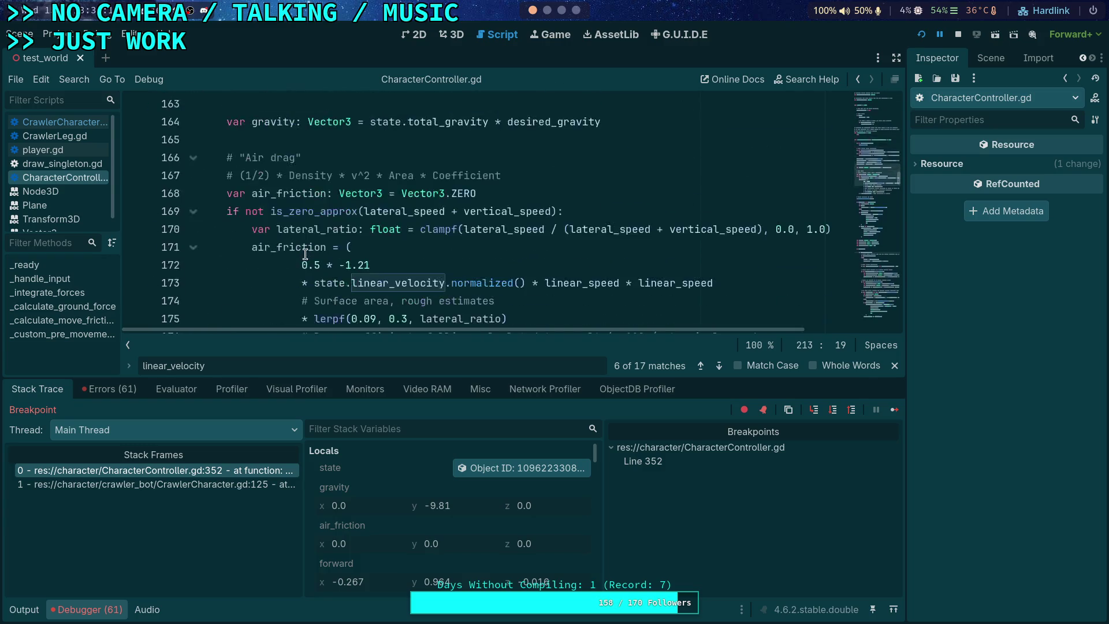
{"action": "scroll", "coordinate": [305, 254], "scroll_direction": "down", "scroll_amount": 5}
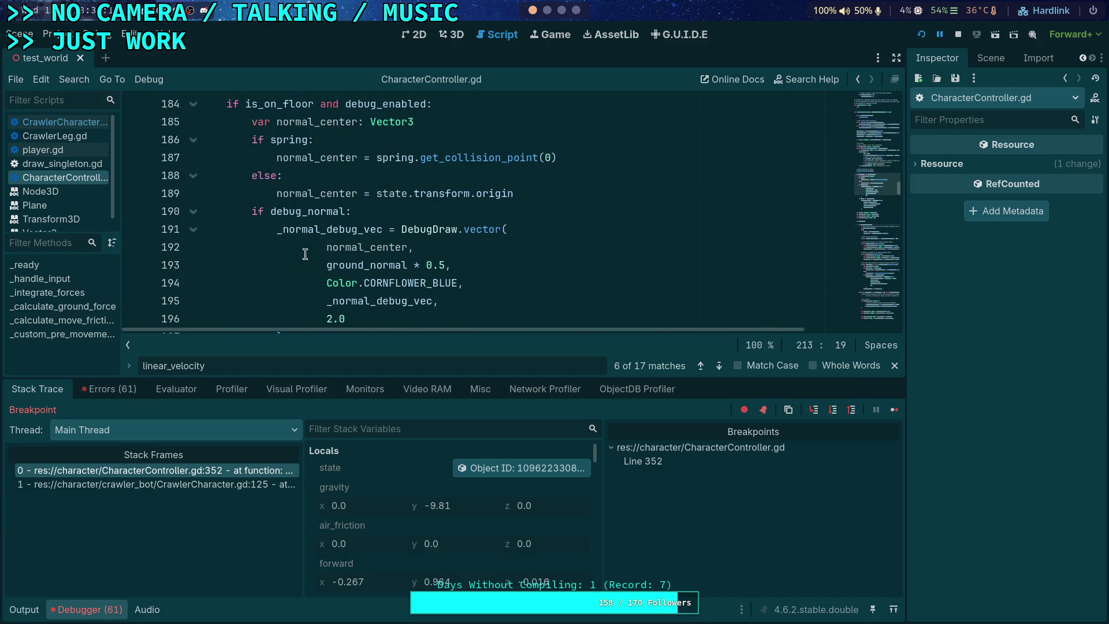
{"action": "scroll", "coordinate": [305, 254], "scroll_direction": "down", "scroll_amount": 20}
{"action": "scroll", "coordinate": [391, 254], "scroll_direction": "down", "scroll_amount": 12}
{"action": "scroll", "coordinate": [390, 254], "scroll_direction": "down", "scroll_amount": 11}
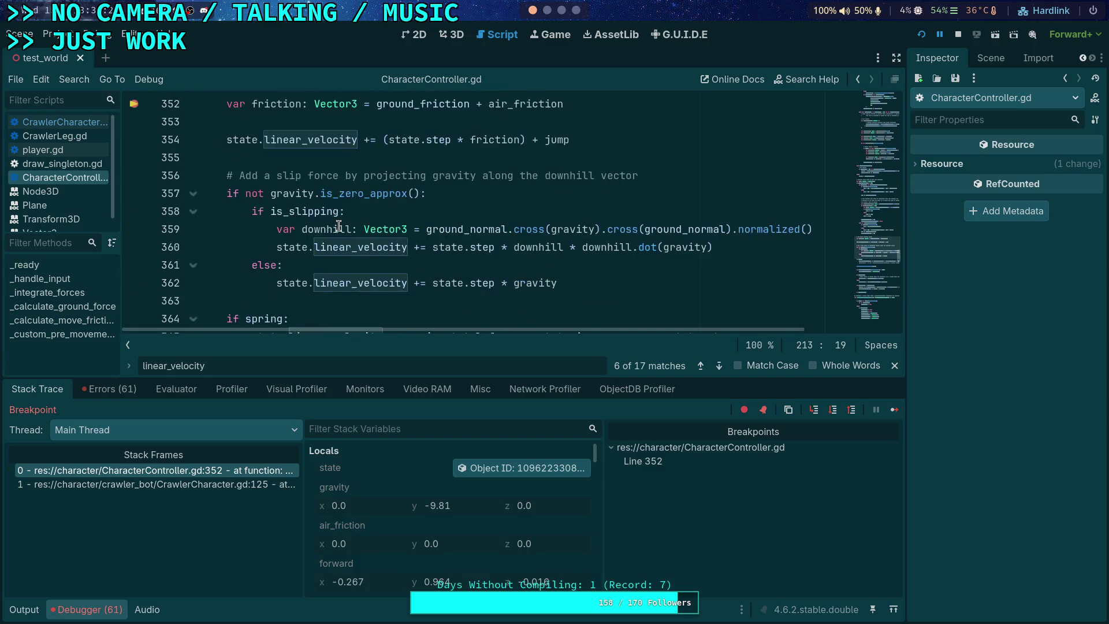
{"action": "scroll", "coordinate": [339, 227], "scroll_direction": "up", "scroll_amount": 1}
{"action": "mouse_move", "coordinate": [522, 158]}
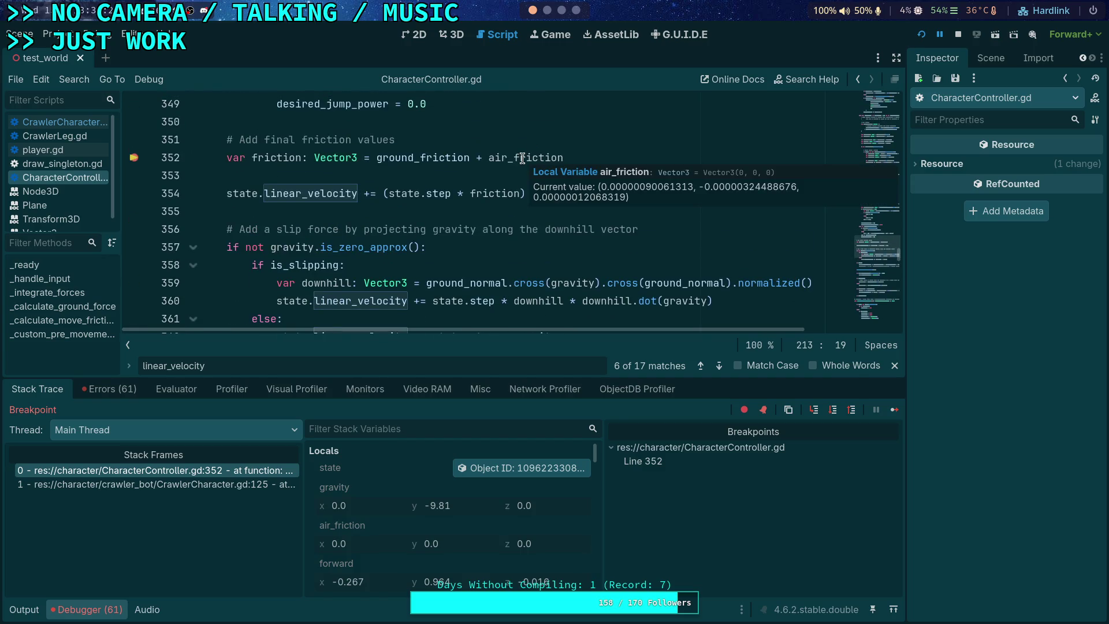
{"action": "left_click", "coordinate": [417, 157]}
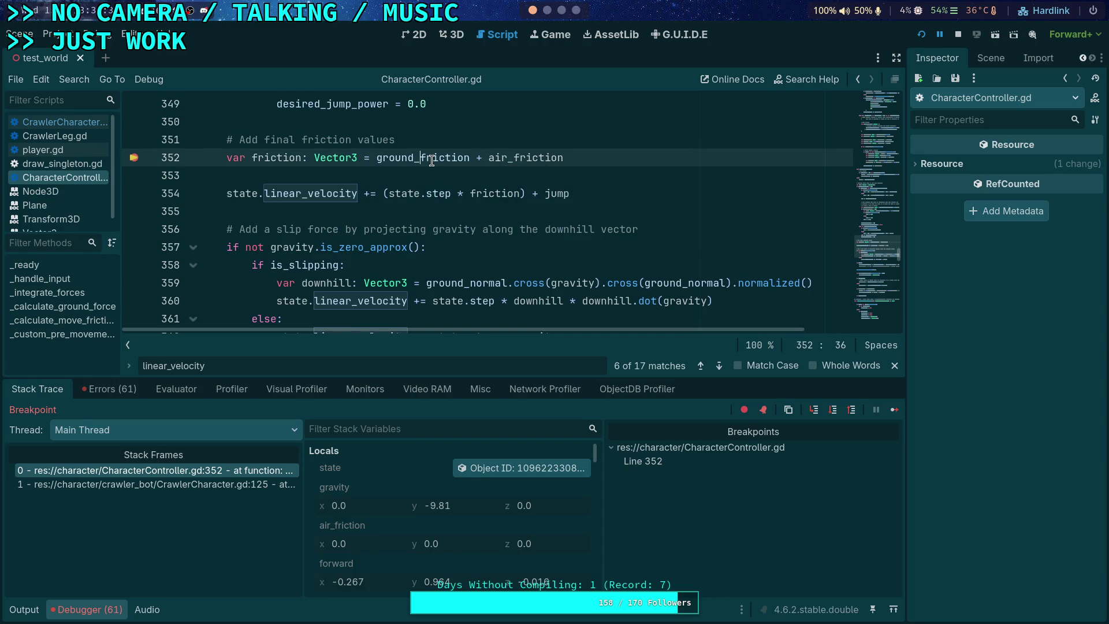
{"action": "double_click", "coordinate": [526, 157]}
{"action": "scroll", "coordinate": [449, 186], "scroll_direction": "up", "scroll_amount": 15}
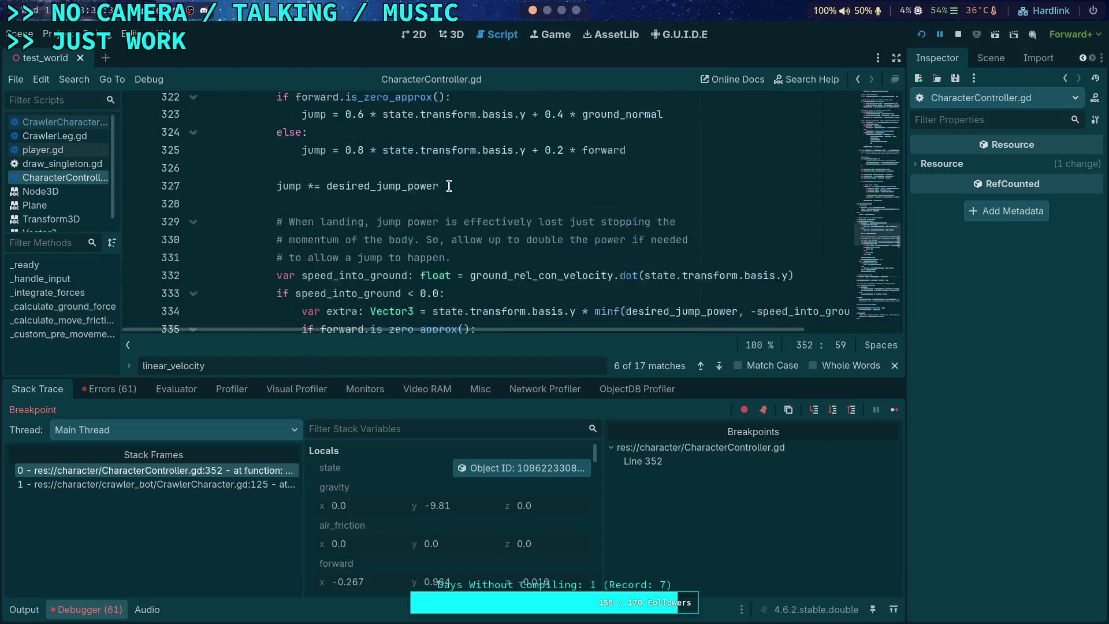
{"action": "scroll", "coordinate": [450, 186], "scroll_direction": "up", "scroll_amount": 20}
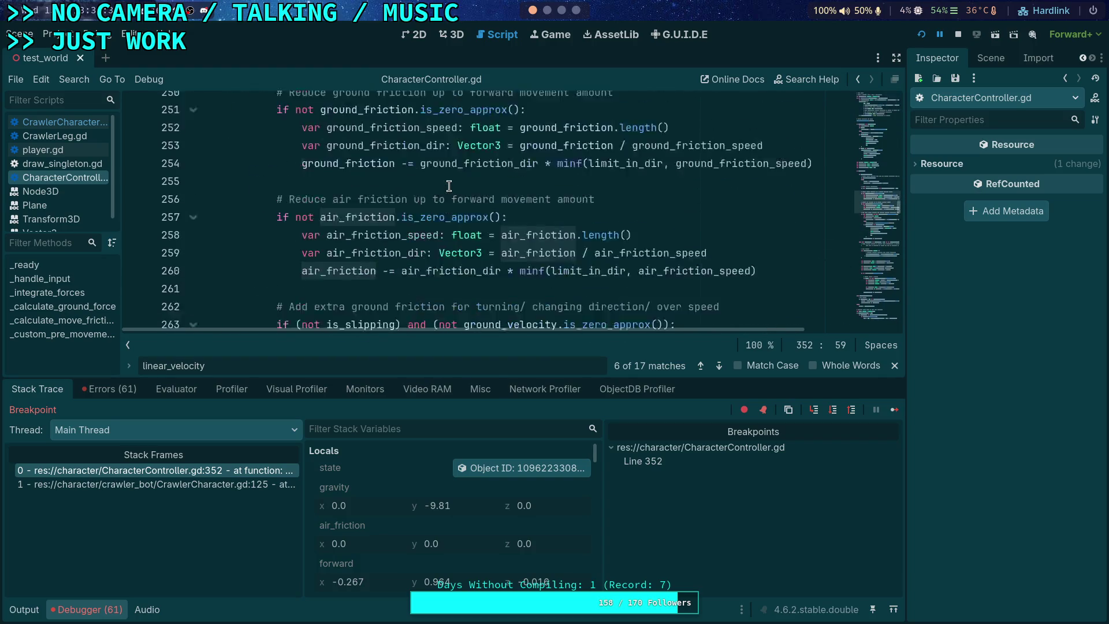
{"action": "scroll", "coordinate": [449, 186], "scroll_direction": "up", "scroll_amount": 12}
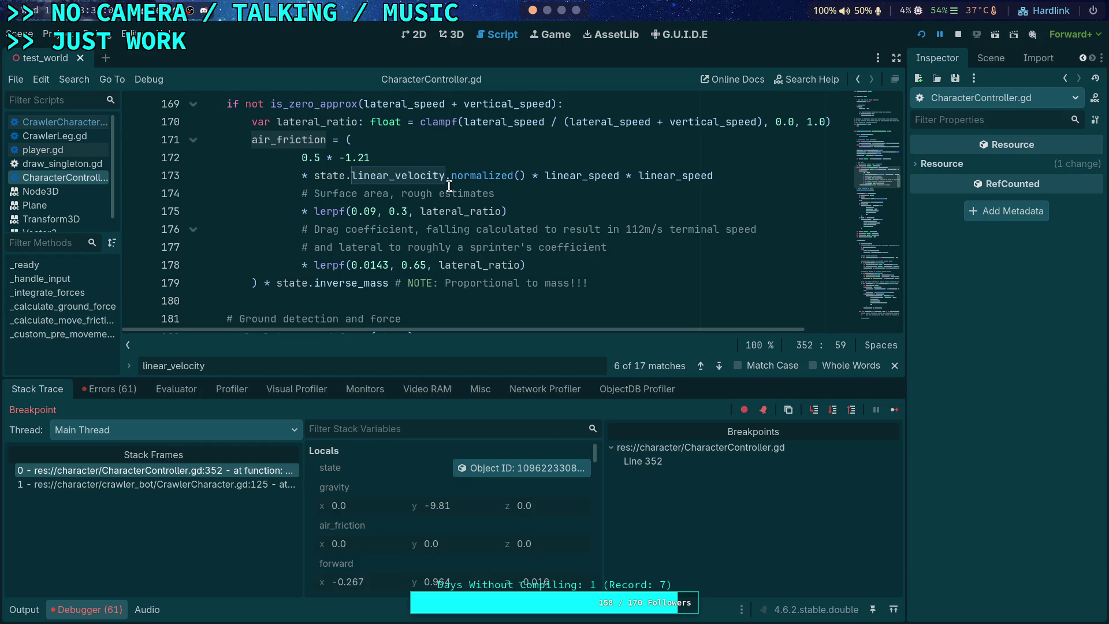
{"action": "scroll", "coordinate": [408, 257], "scroll_direction": "down", "scroll_amount": 13}
{"action": "scroll", "coordinate": [454, 265], "scroll_direction": "down", "scroll_amount": 13}
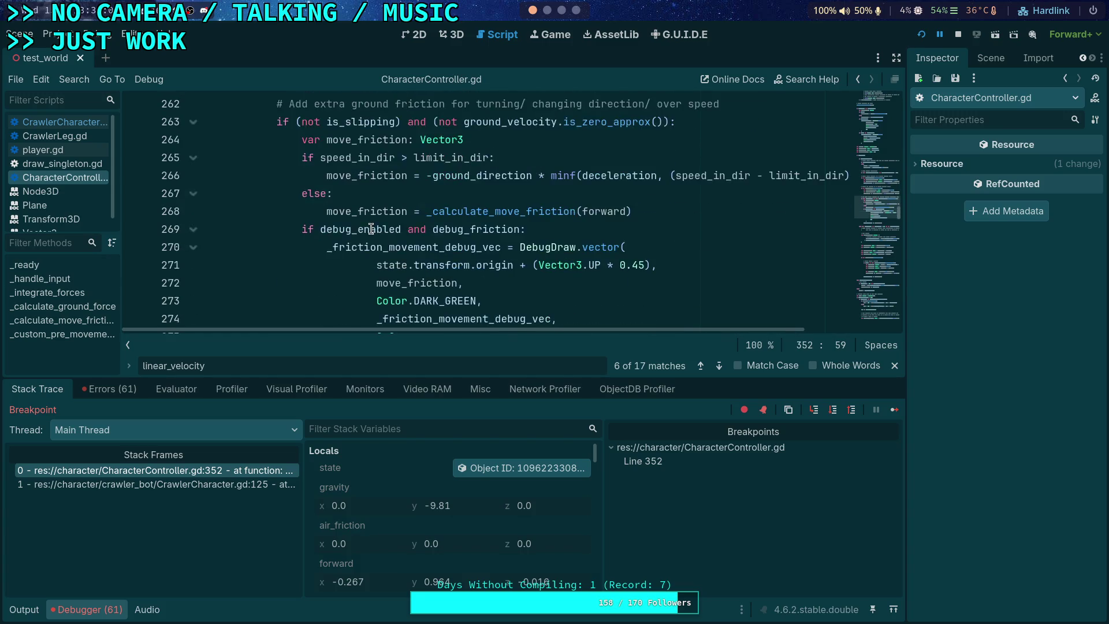
{"action": "scroll", "coordinate": [371, 228], "scroll_direction": "down", "scroll_amount": 3}
{"action": "scroll", "coordinate": [289, 220], "scroll_direction": "down", "scroll_amount": 2}
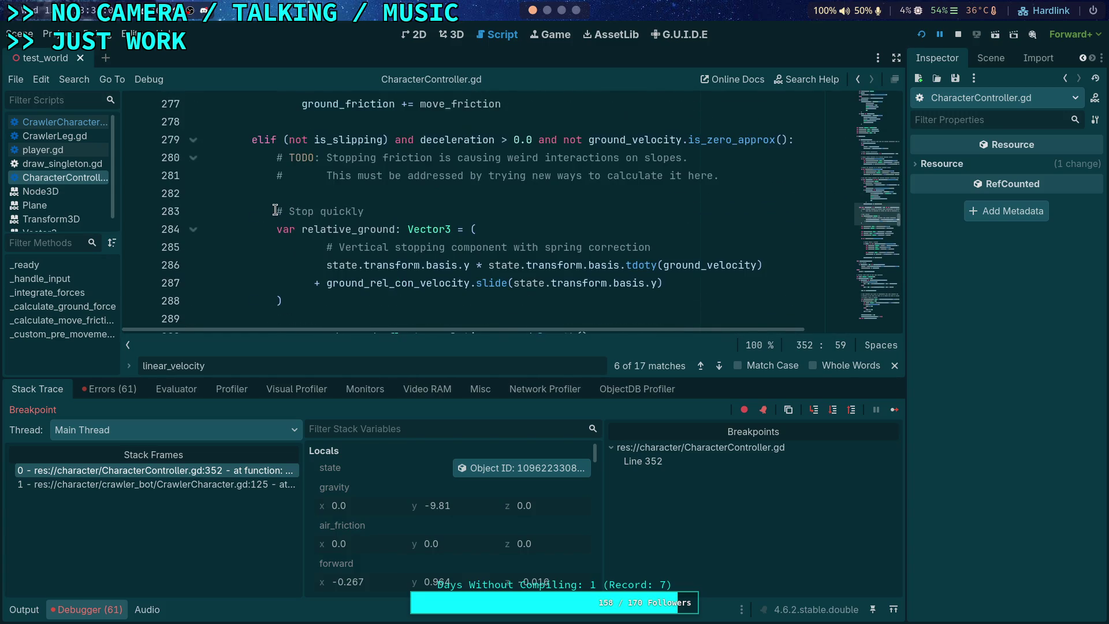
{"action": "scroll", "coordinate": [275, 209], "scroll_direction": "down", "scroll_amount": 5}
{"action": "scroll", "coordinate": [275, 208], "scroll_direction": "up", "scroll_amount": 8}
{"action": "scroll", "coordinate": [274, 207], "scroll_direction": "up", "scroll_amount": 4}
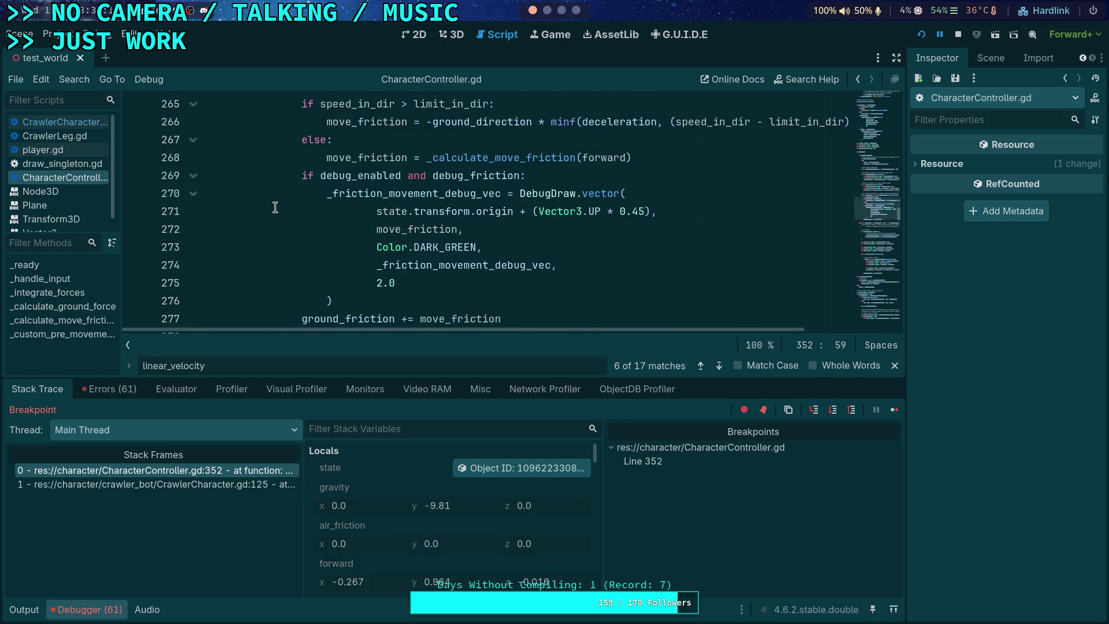
{"action": "scroll", "coordinate": [275, 208], "scroll_direction": "up", "scroll_amount": 4}
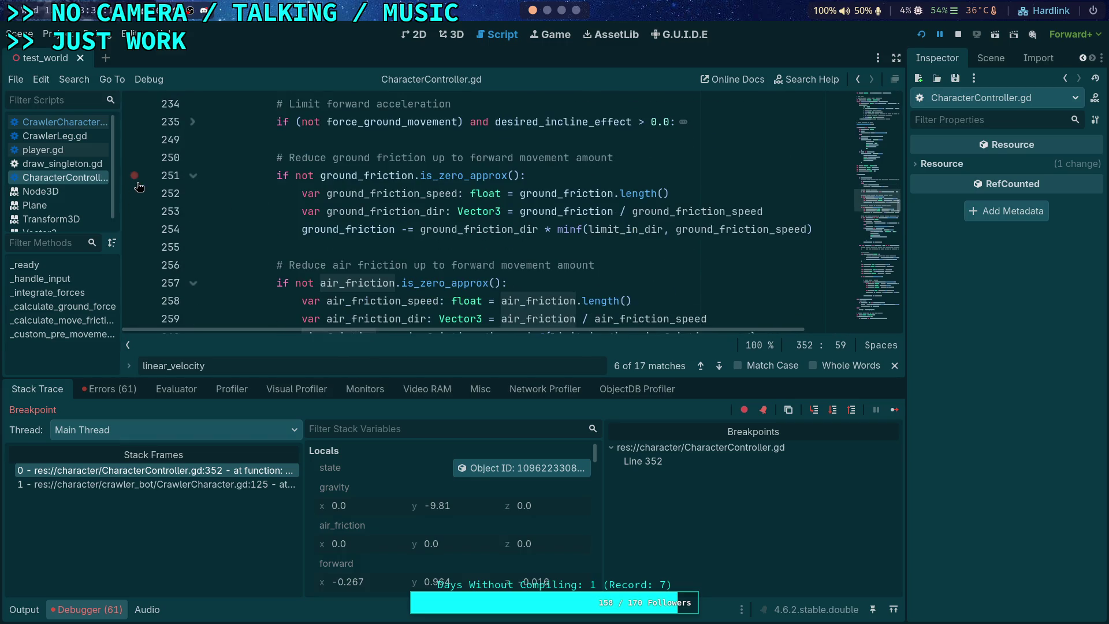
Add a breakpoint on line 251 and check the limit_in_dir and ground_friction values
{"action": "left_click", "coordinate": [138, 182]}
{"action": "mouse_move", "coordinate": [625, 226]}
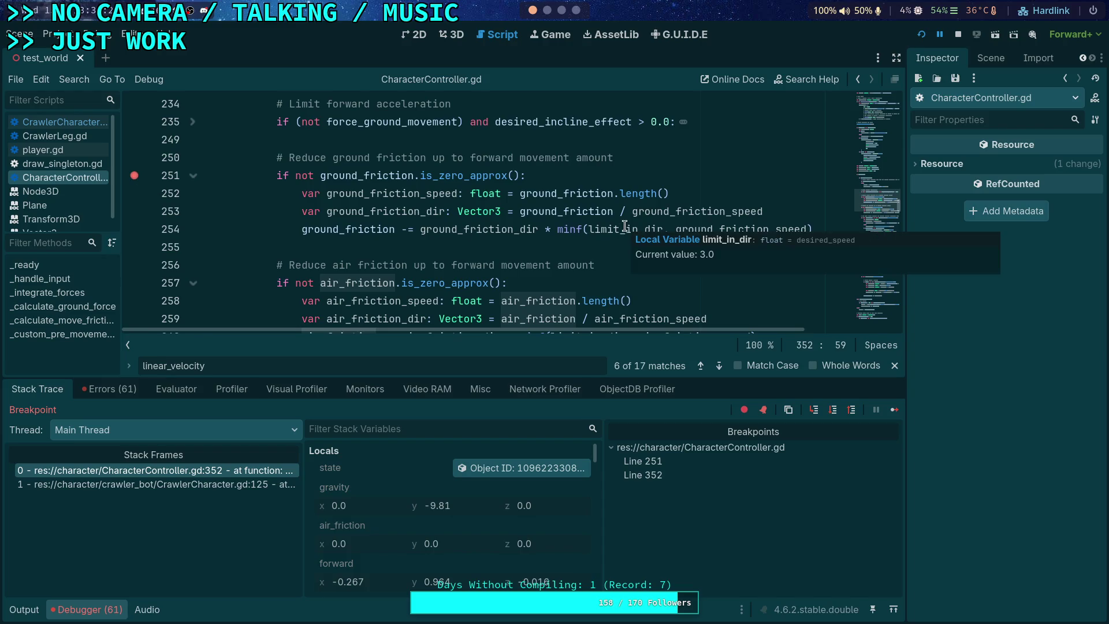
{"action": "mouse_move", "coordinate": [760, 230]}
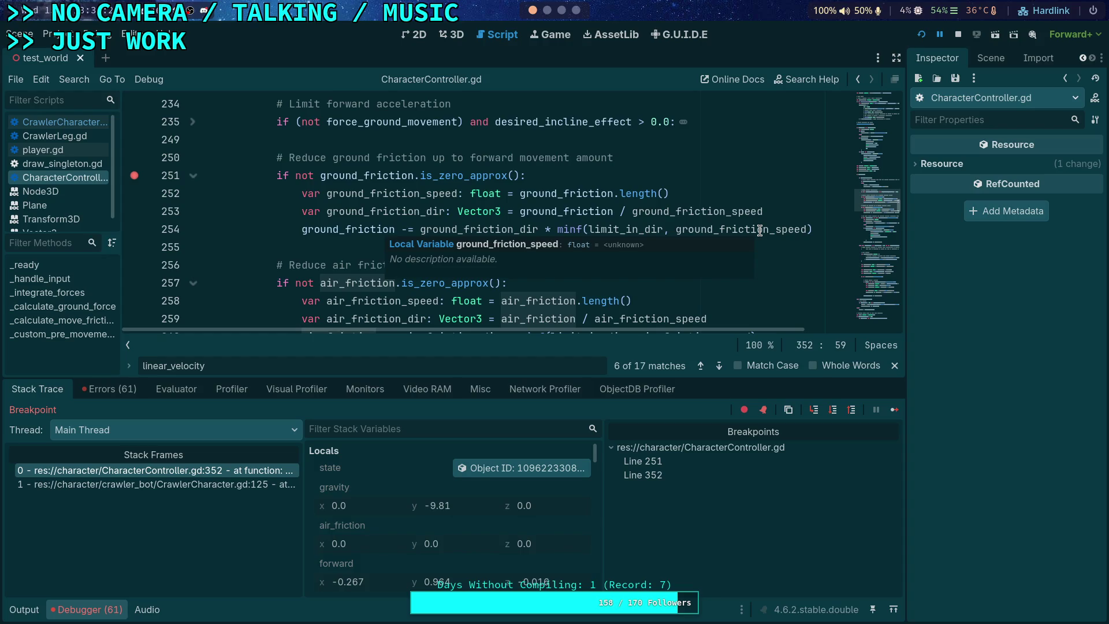
{"action": "mouse_move", "coordinate": [468, 201]}
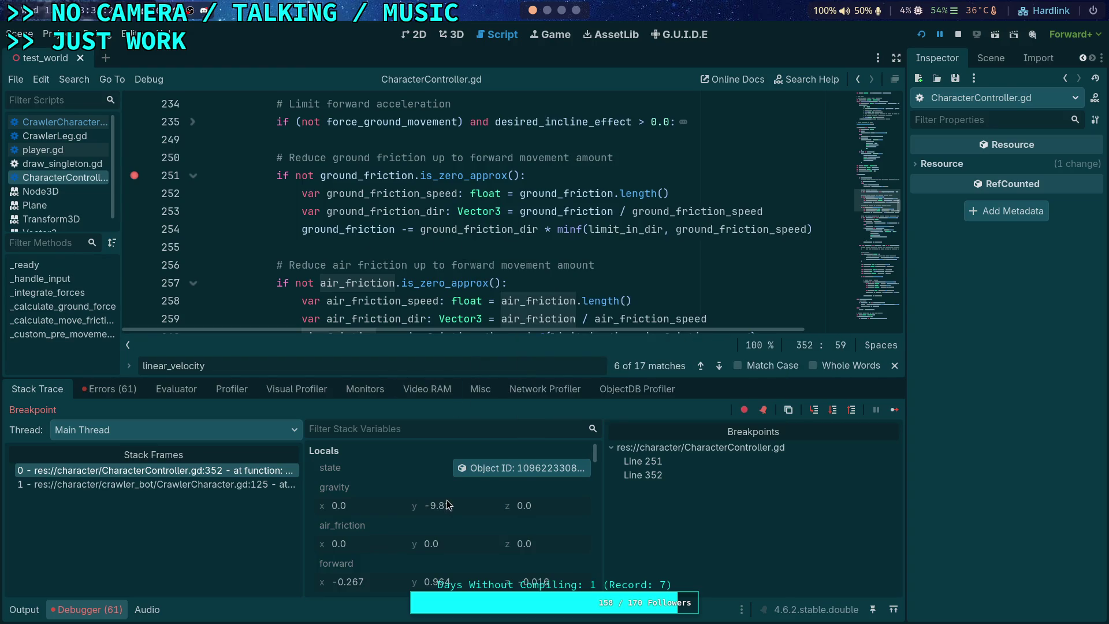
{"action": "scroll", "coordinate": [446, 500], "scroll_direction": "down", "scroll_amount": 2}
{"action": "scroll", "coordinate": [417, 510], "scroll_direction": "up", "scroll_amount": 2}
{"action": "mouse_move", "coordinate": [370, 179]}
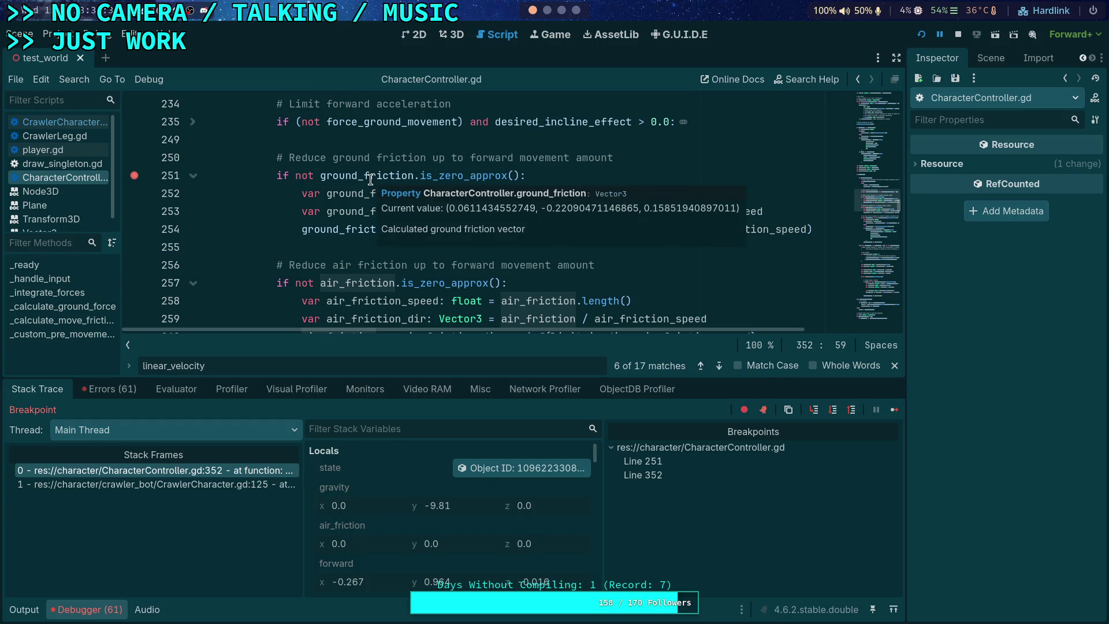
{"action": "scroll", "coordinate": [339, 267], "scroll_direction": "up", "scroll_amount": 3}
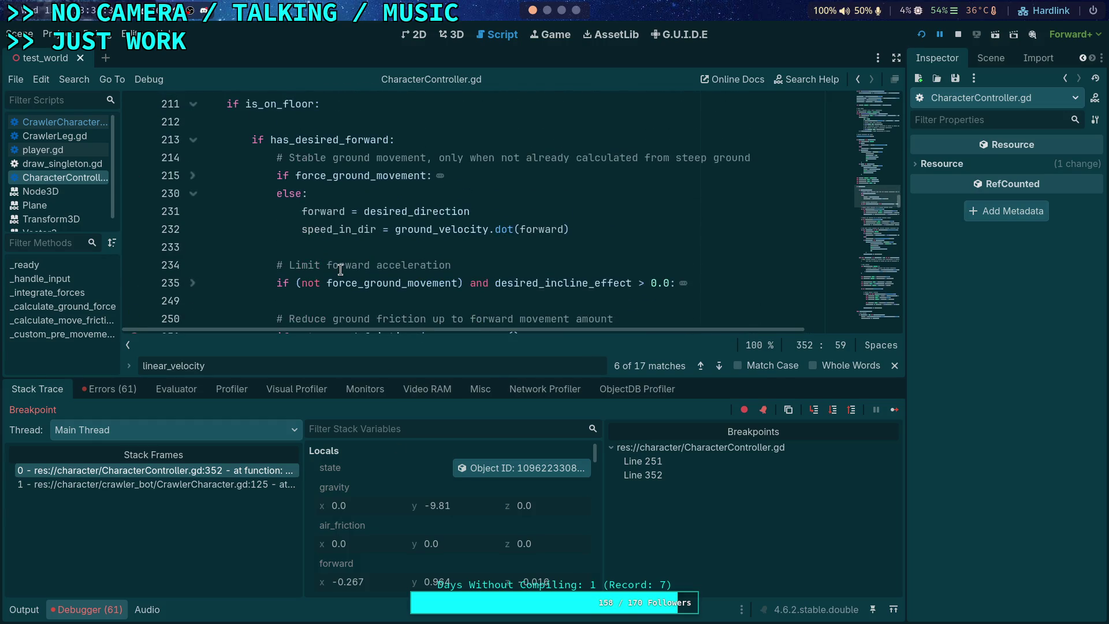
{"action": "scroll", "coordinate": [341, 269], "scroll_direction": "down", "scroll_amount": 1}
{"action": "scroll", "coordinate": [340, 270], "scroll_direction": "down", "scroll_amount": 1}
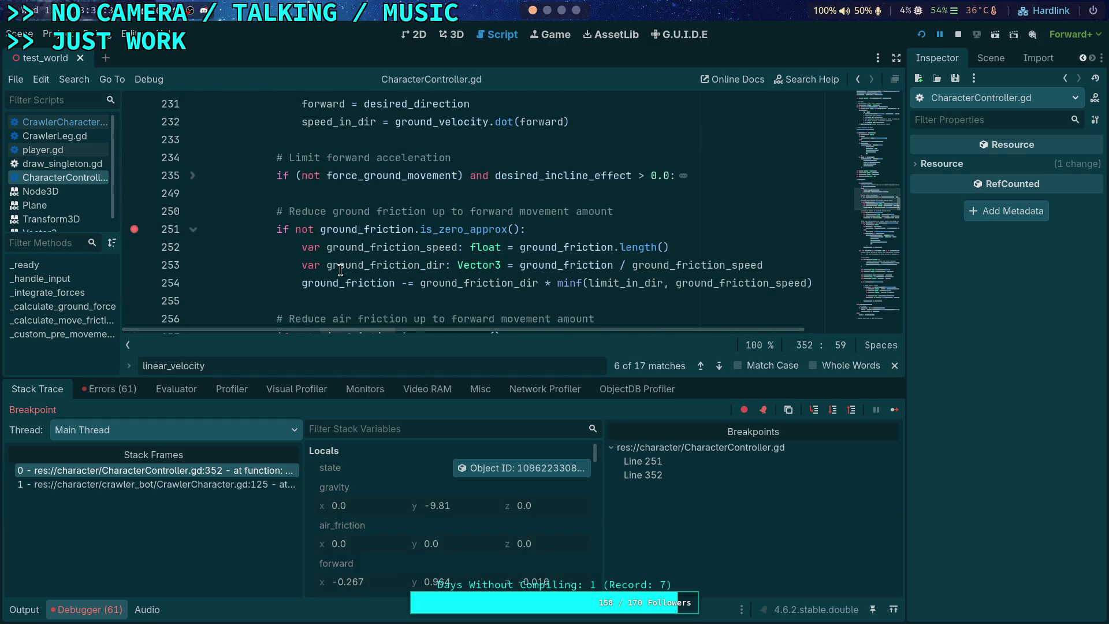
{"action": "scroll", "coordinate": [340, 269], "scroll_direction": "down", "scroll_amount": 1}
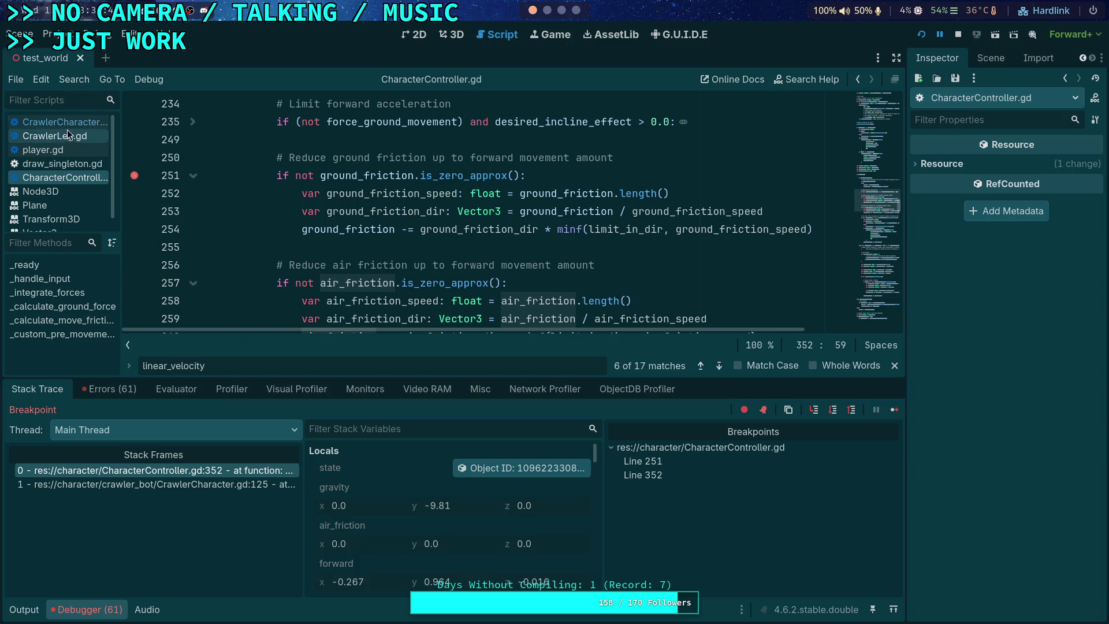
Select CrawlerBot and expand its CharacterController Movement settings, Acceleration 6.0 through Air Control 0.5
{"action": "left_click", "coordinate": [991, 58]}
{"action": "left_click", "coordinate": [960, 444]}
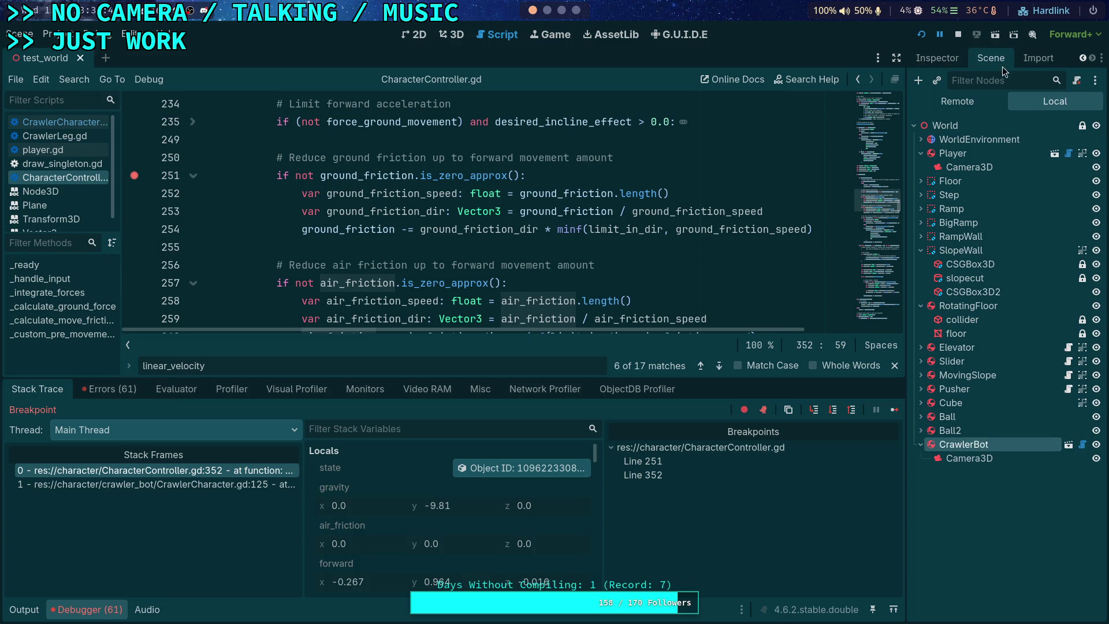
{"action": "left_click", "coordinate": [951, 60]}
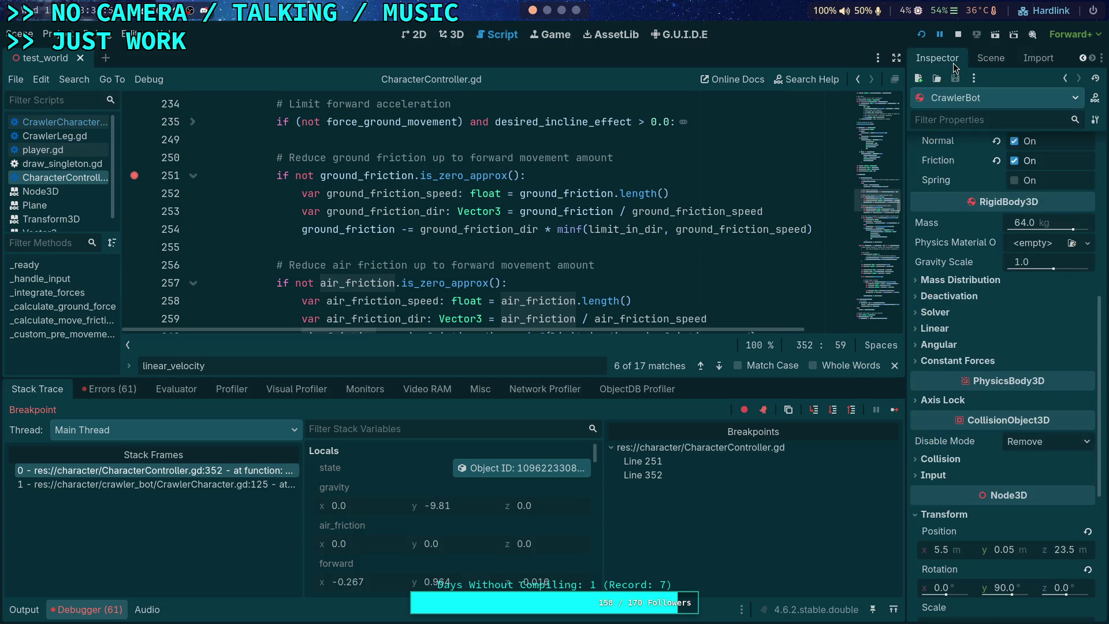
{"action": "scroll", "coordinate": [985, 338], "scroll_direction": "up", "scroll_amount": 5}
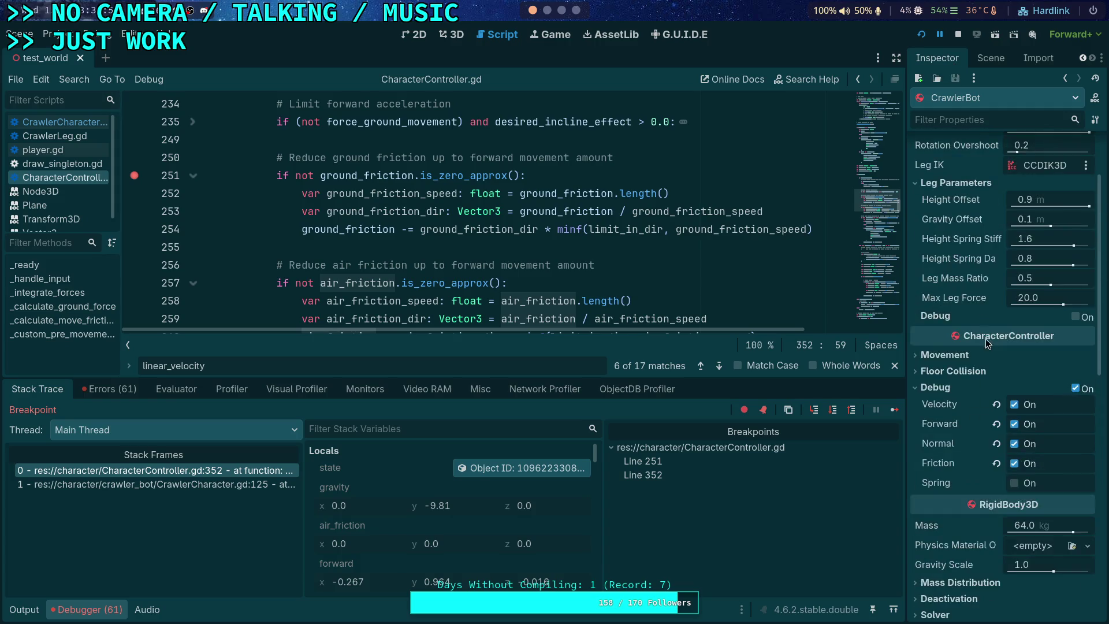
{"action": "left_click", "coordinate": [949, 361]}
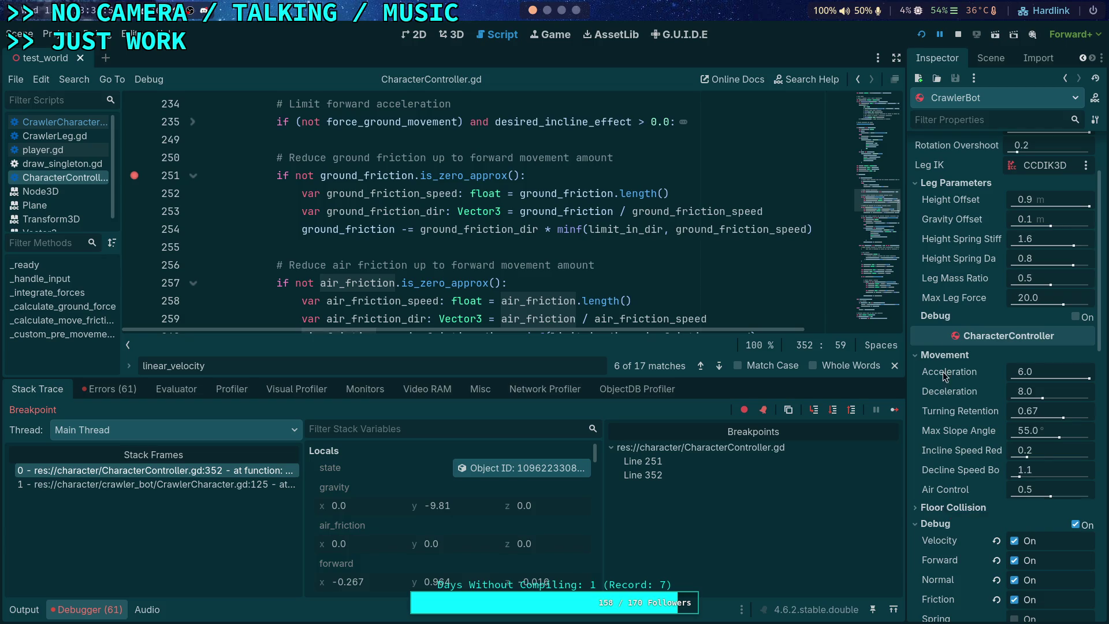
{"action": "scroll", "coordinate": [955, 303], "scroll_direction": "up", "scroll_amount": 2}
{"action": "scroll", "coordinate": [955, 303], "scroll_direction": "down", "scroll_amount": 3}
{"action": "left_click", "coordinate": [955, 427]}
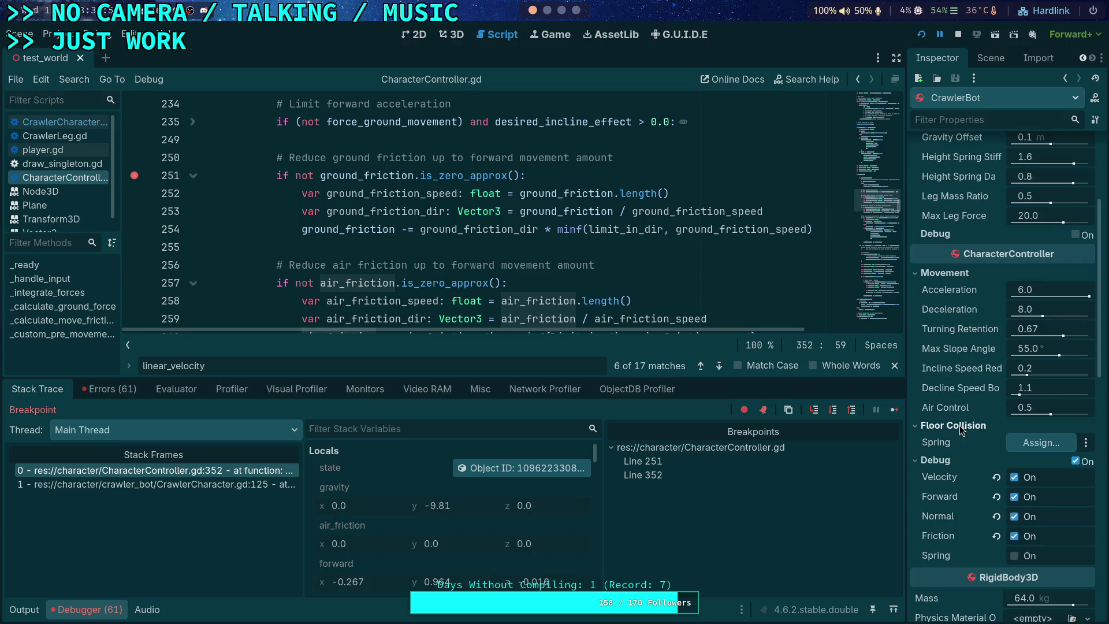
{"action": "left_click", "coordinate": [959, 425]}
{"action": "mouse_move", "coordinate": [963, 412]}
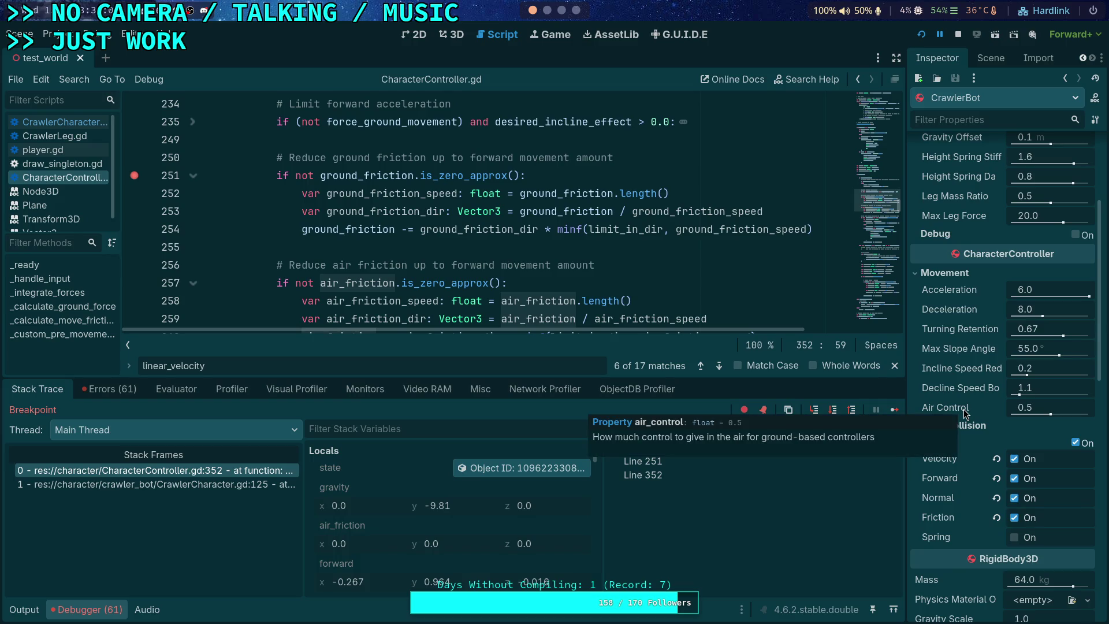
{"action": "mouse_move", "coordinate": [953, 367]}
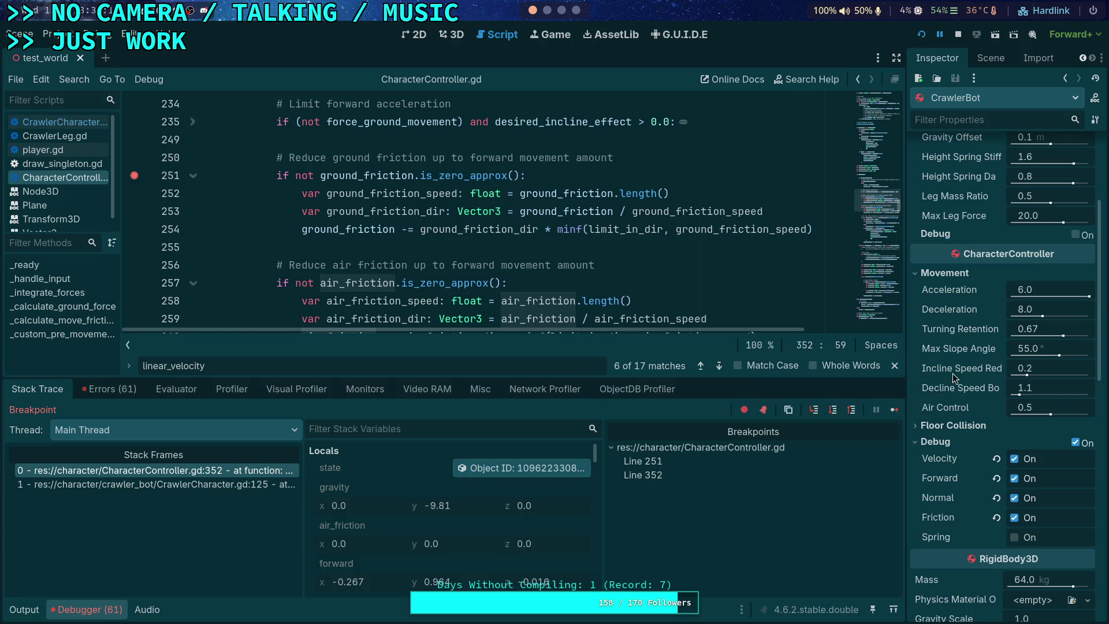
Open CrawlerCharacter.gd and scroll through its code
{"action": "left_click", "coordinate": [58, 122]}
{"action": "scroll", "coordinate": [445, 252], "scroll_direction": "up", "scroll_amount": 15}
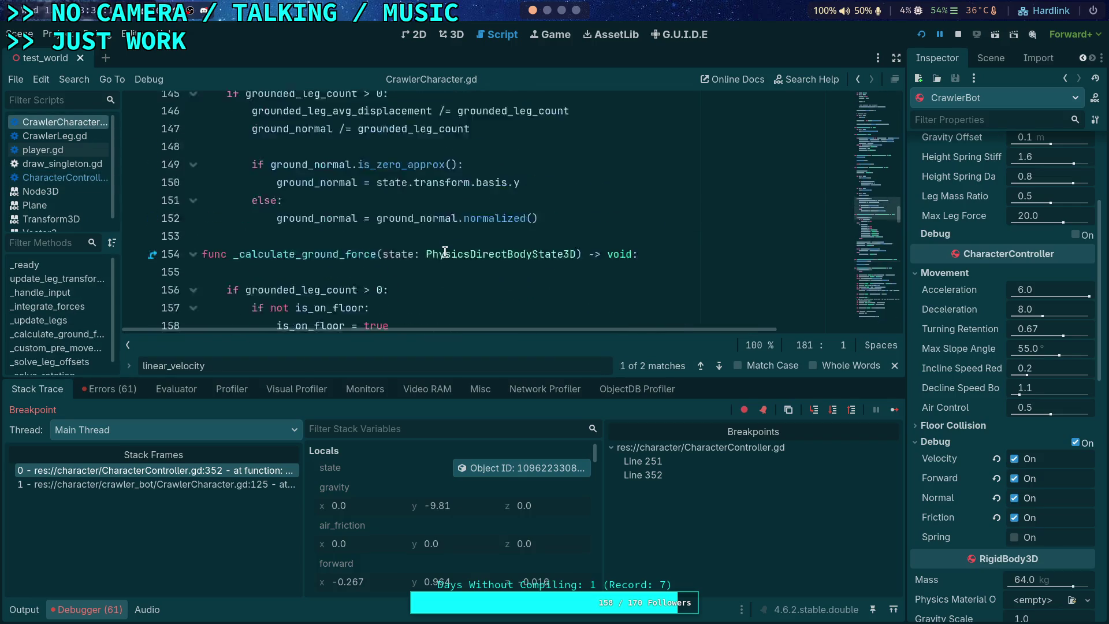
{"action": "scroll", "coordinate": [445, 252], "scroll_direction": "up", "scroll_amount": 7}
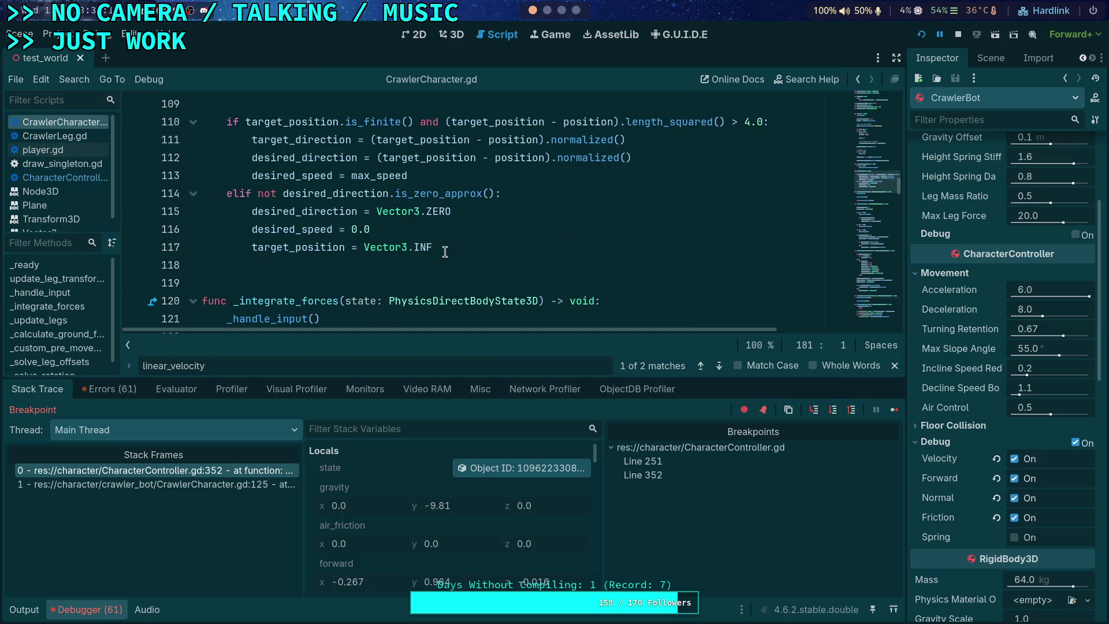
{"action": "scroll", "coordinate": [444, 252], "scroll_direction": "up", "scroll_amount": 9}
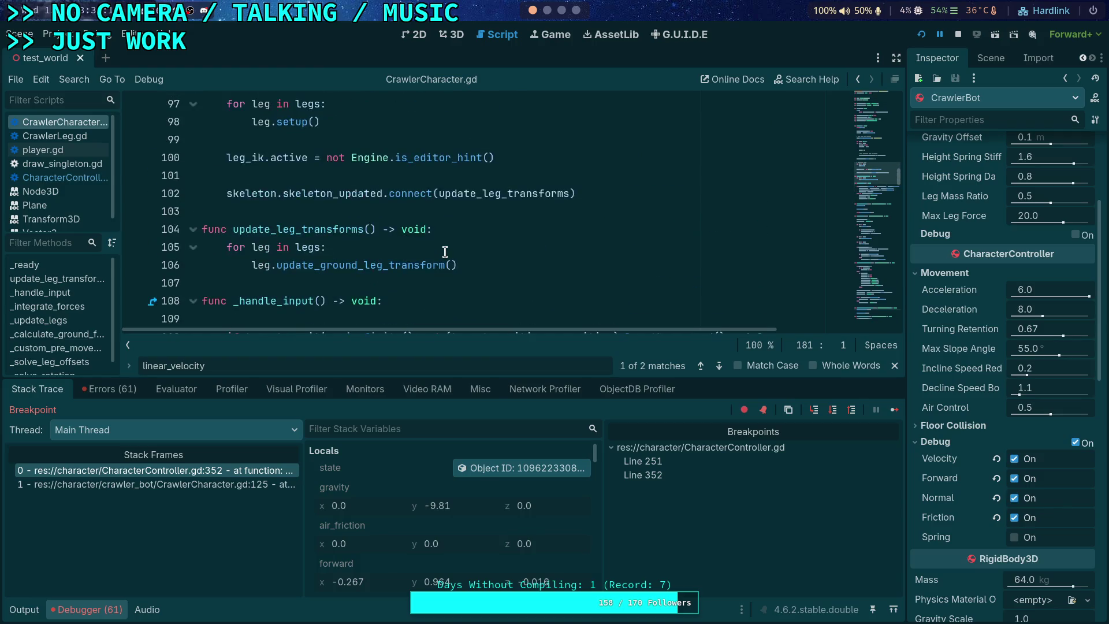
{"action": "scroll", "coordinate": [445, 252], "scroll_direction": "up", "scroll_amount": 2}
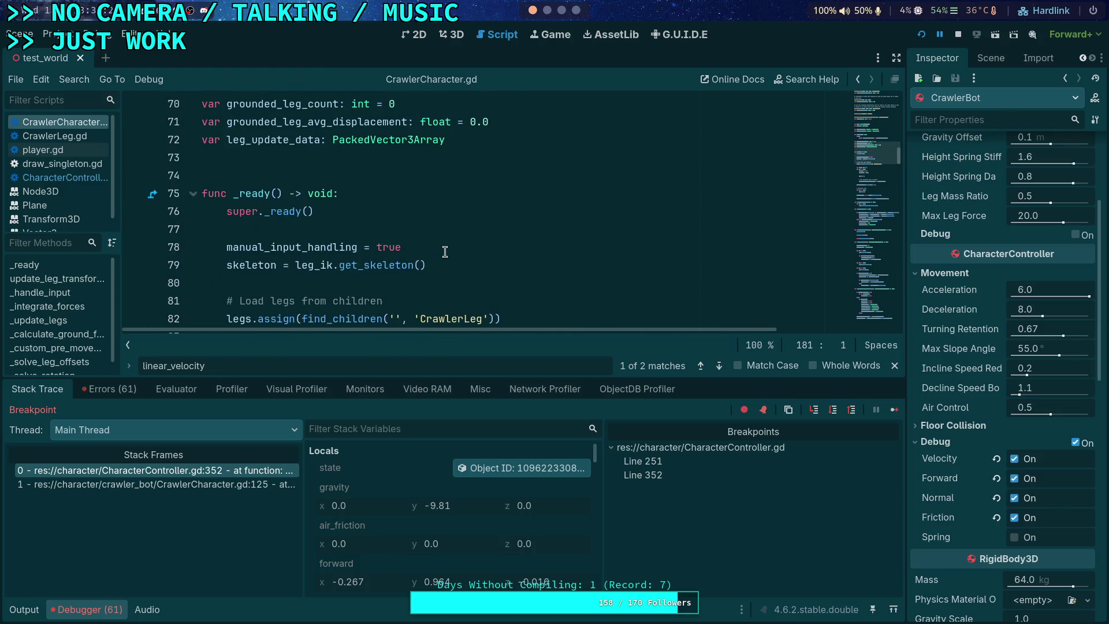
{"action": "scroll", "coordinate": [444, 252], "scroll_direction": "down", "scroll_amount": 8}
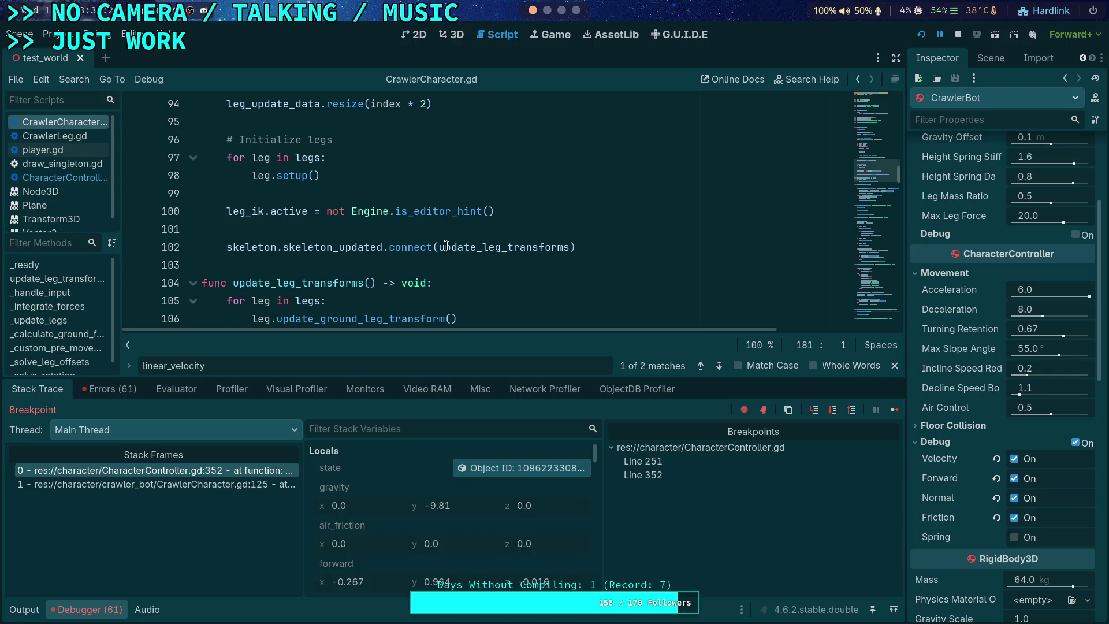
Widen the property panel and return to CharacterController.gd at the friction-reduction block
{"action": "left_click_drag", "start_coordinate": [909, 359], "coordinate": [855, 382]}
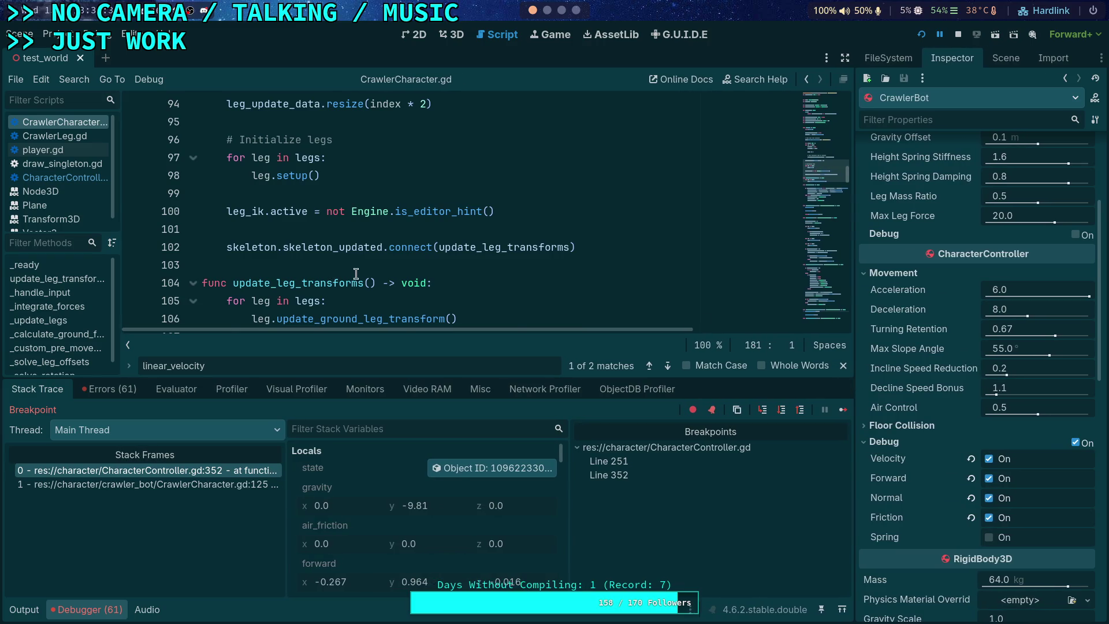
{"action": "scroll", "coordinate": [380, 264], "scroll_direction": "down", "scroll_amount": 1}
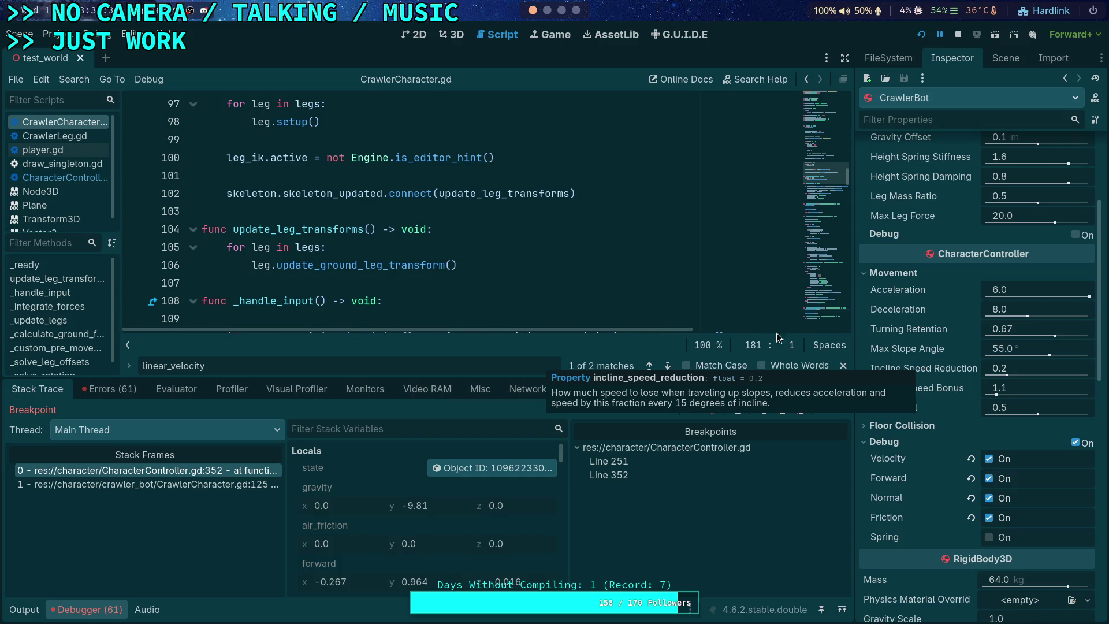
{"action": "left_click", "coordinate": [53, 176]}
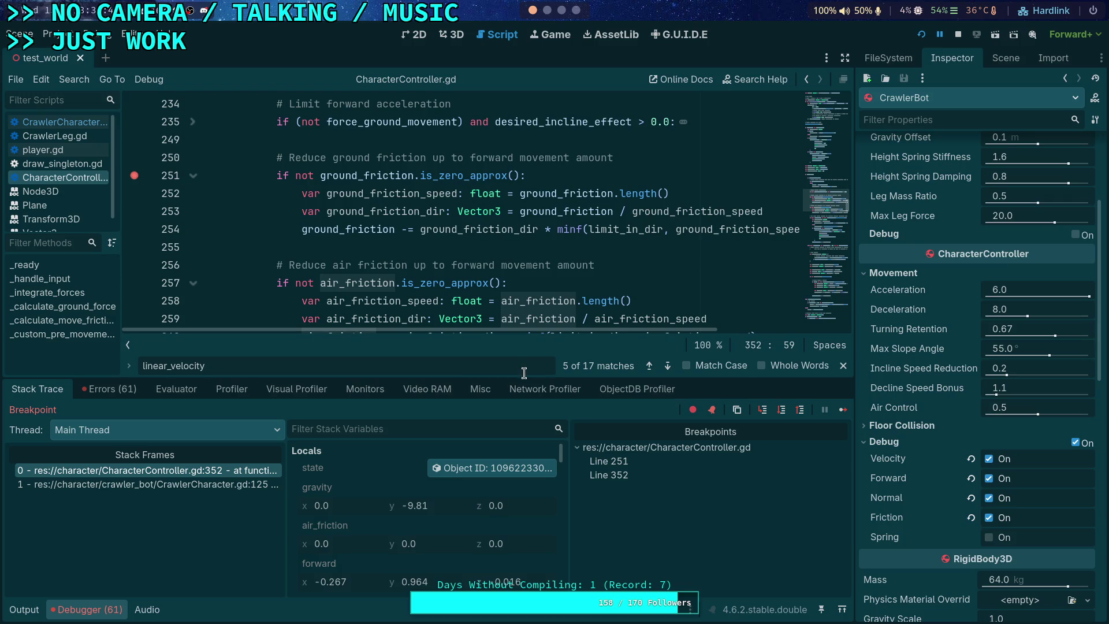
Open stack frame 0's code and inspect the remote body state, stepping over one line
{"action": "left_click", "coordinate": [244, 471]}
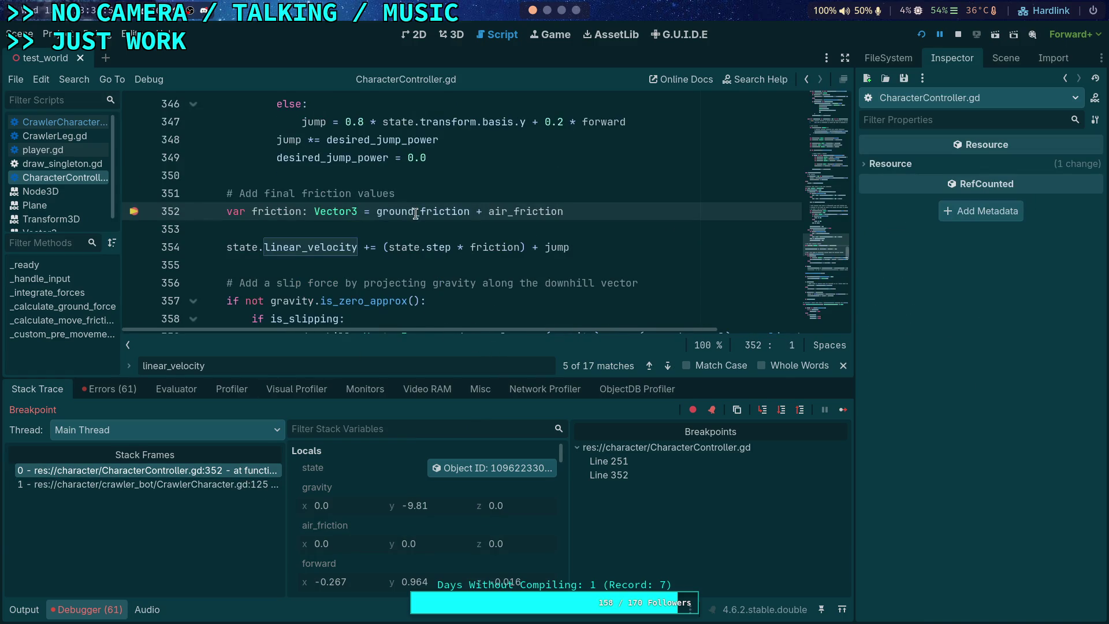
{"action": "left_click", "coordinate": [468, 468]}
{"action": "scroll", "coordinate": [959, 499], "scroll_direction": "down", "scroll_amount": 5}
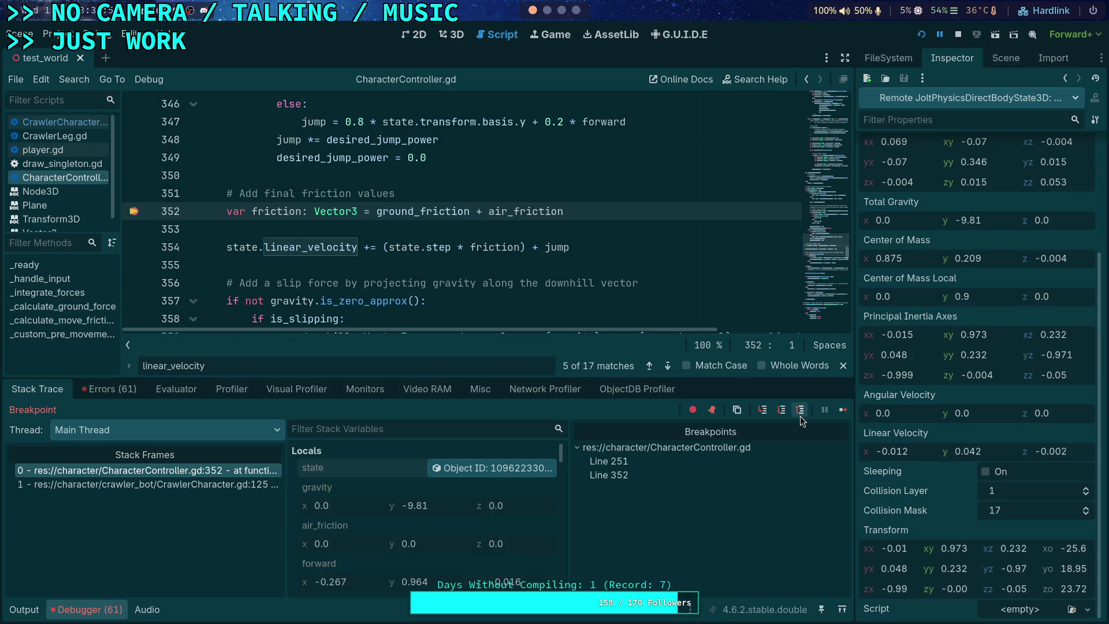
{"action": "left_click", "coordinate": [782, 411]}
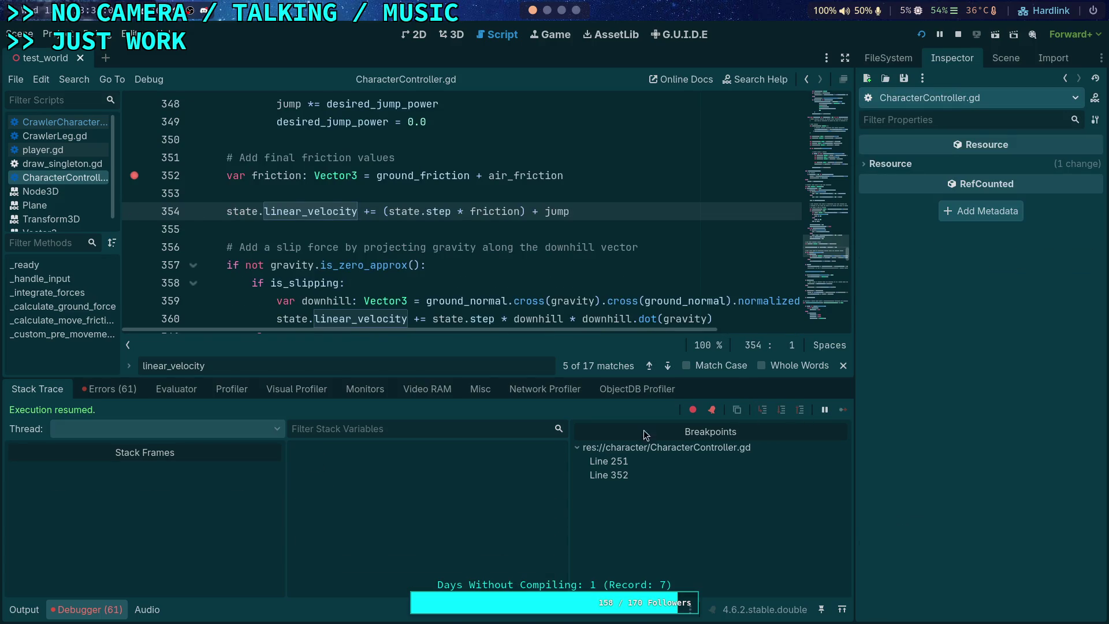
{"action": "left_click", "coordinate": [498, 470]}
{"action": "scroll", "coordinate": [986, 494], "scroll_direction": "down", "scroll_amount": 3}
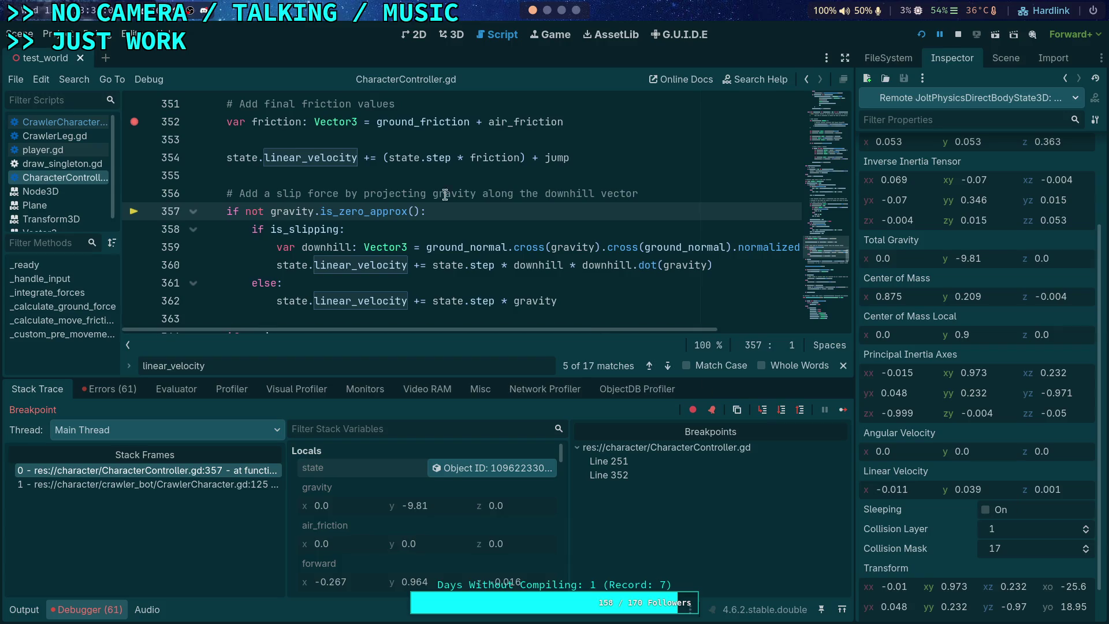
{"action": "mouse_move", "coordinate": [420, 123]}
Step over four more lines to line 368 and read linear velocity y as -0.114
{"action": "left_click", "coordinate": [781, 410]}
{"action": "left_click", "coordinate": [782, 410]}
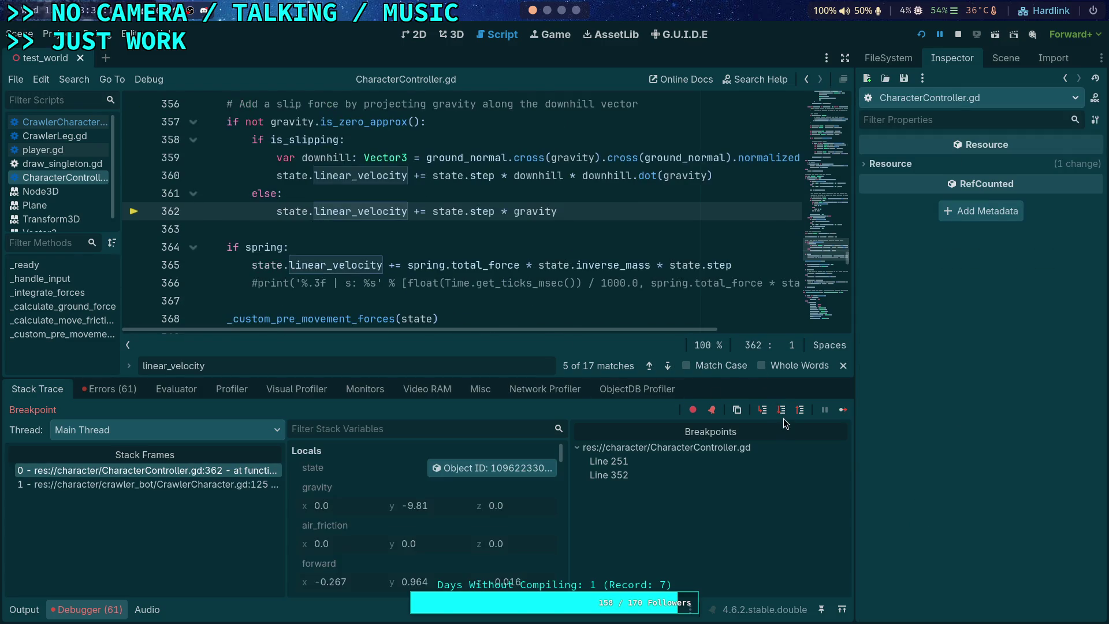
{"action": "left_click", "coordinate": [783, 411]}
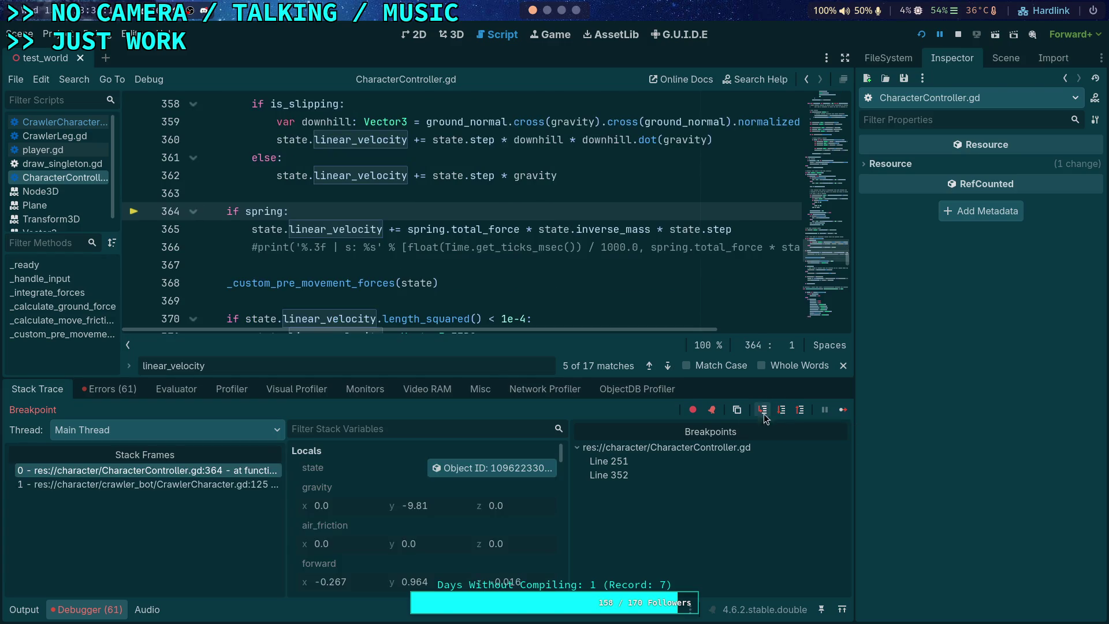
{"action": "left_click", "coordinate": [783, 411]}
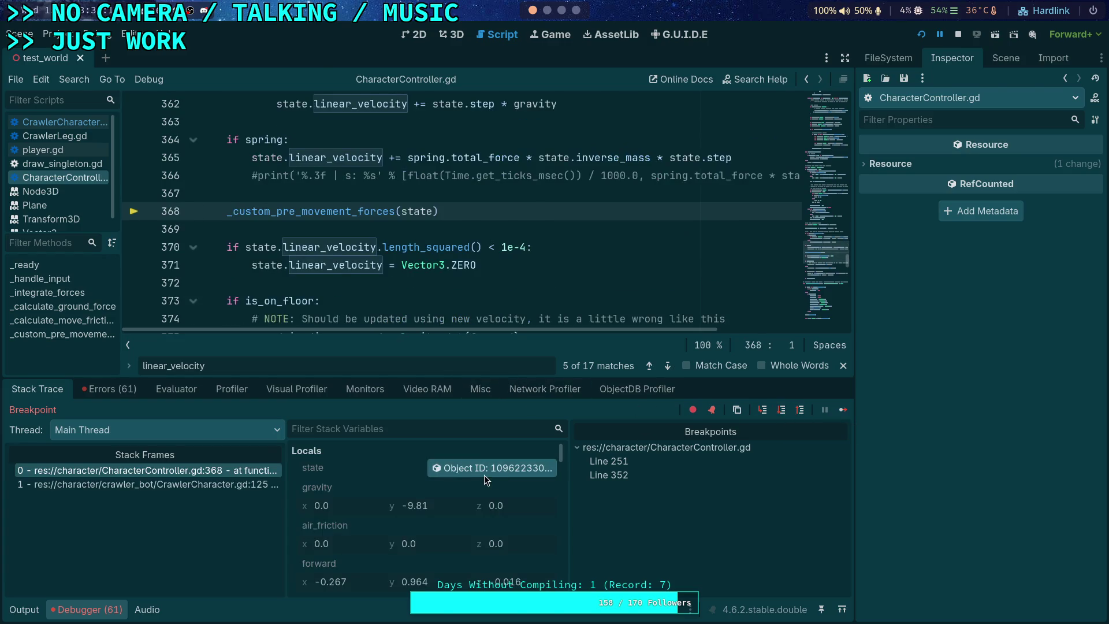
{"action": "left_click", "coordinate": [484, 469]}
{"action": "scroll", "coordinate": [996, 471], "scroll_direction": "down", "scroll_amount": 5}
{"action": "mouse_move", "coordinate": [978, 457]}
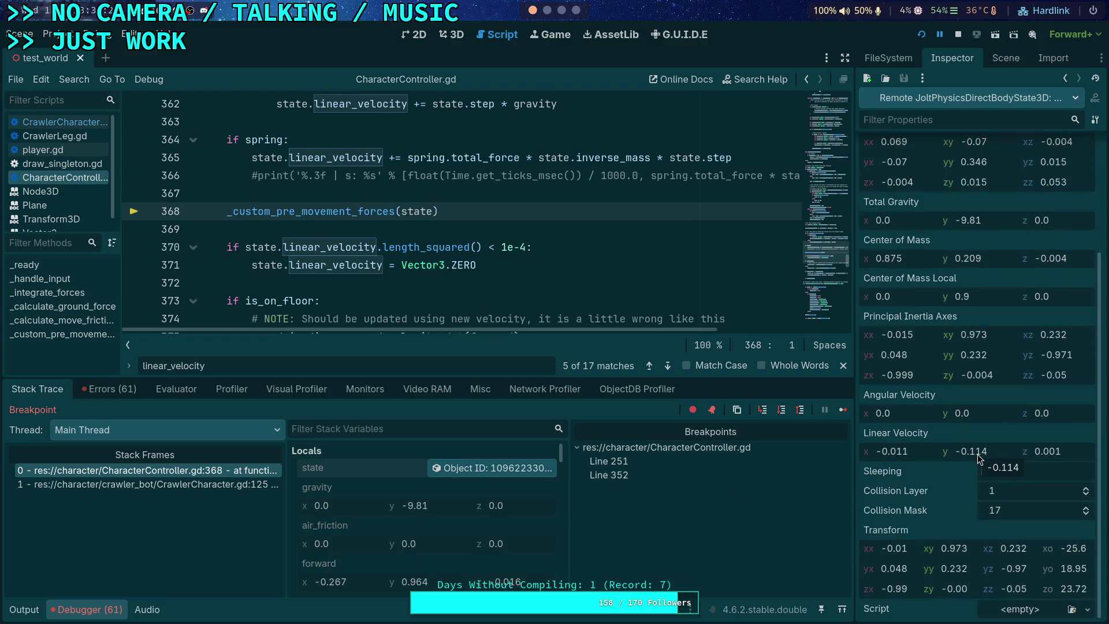
{"action": "key", "text": "super+1"}
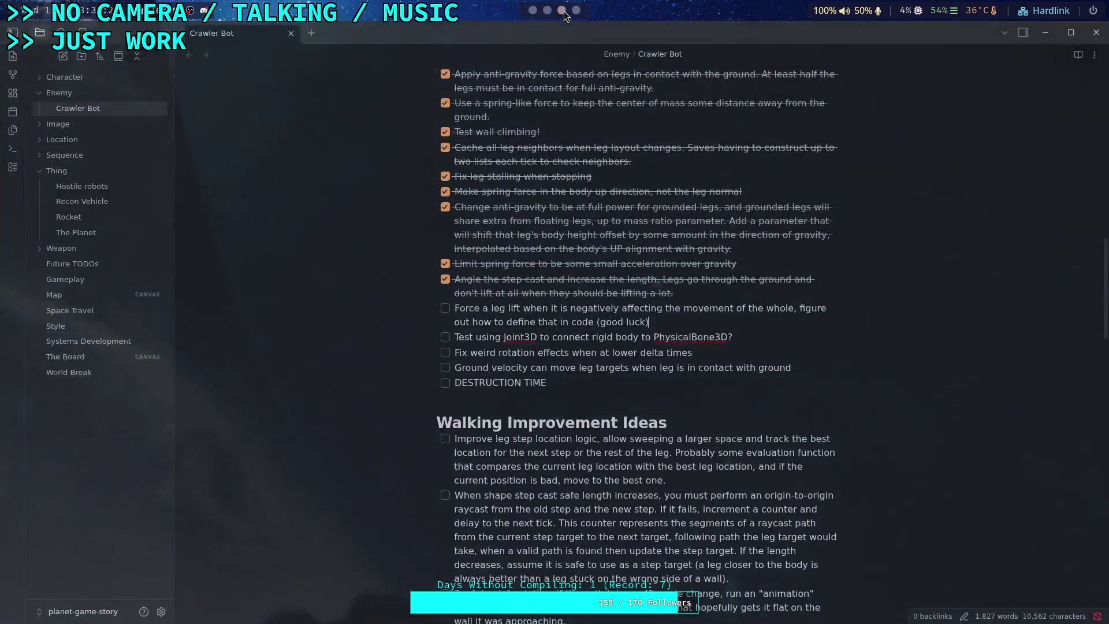
Append '-> -0.114' to the REPL prompt line and prepend '-0.153 ->' at its start
{"action": "key", "text": "super+4"}
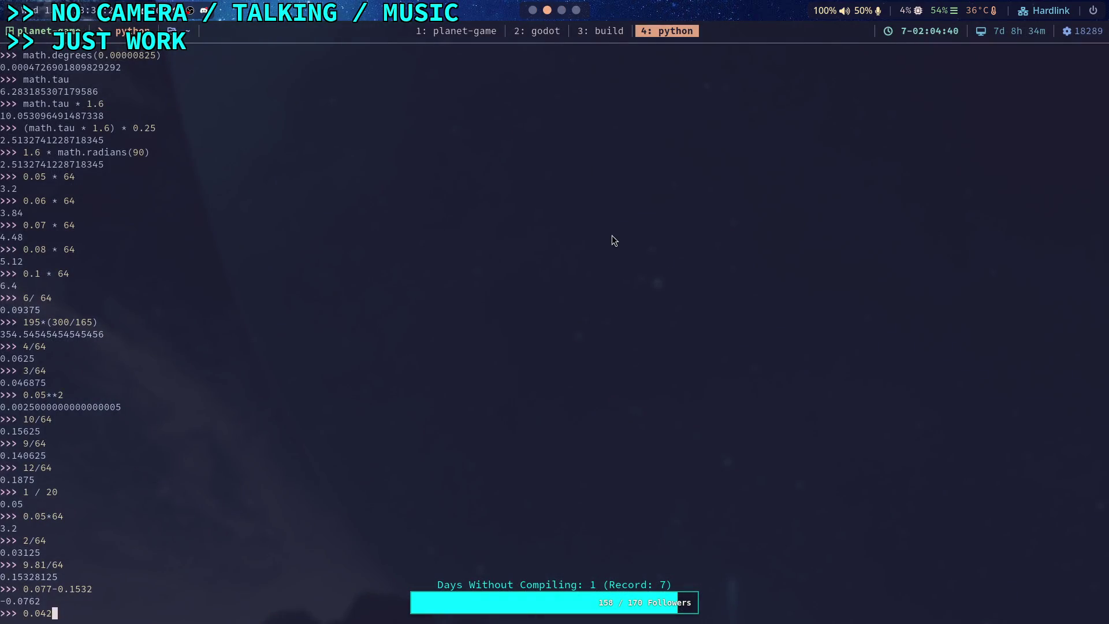
{"action": "type", "text": "-> "}
{"action": "type", "text": "-0.11"}
{"action": "type", "text": "4"}
{"action": "key", "text": "Left"}
{"action": "key", "text": "Left"}
{"action": "key", "text": "Left"}
{"action": "type", "text": "-"}
{"action": "type", "text": "0.153 ->"}
Step over to line 370 and read the body's linear velocity of 0.014, -0.006, 0.001
{"action": "left_click", "coordinate": [535, 32]}
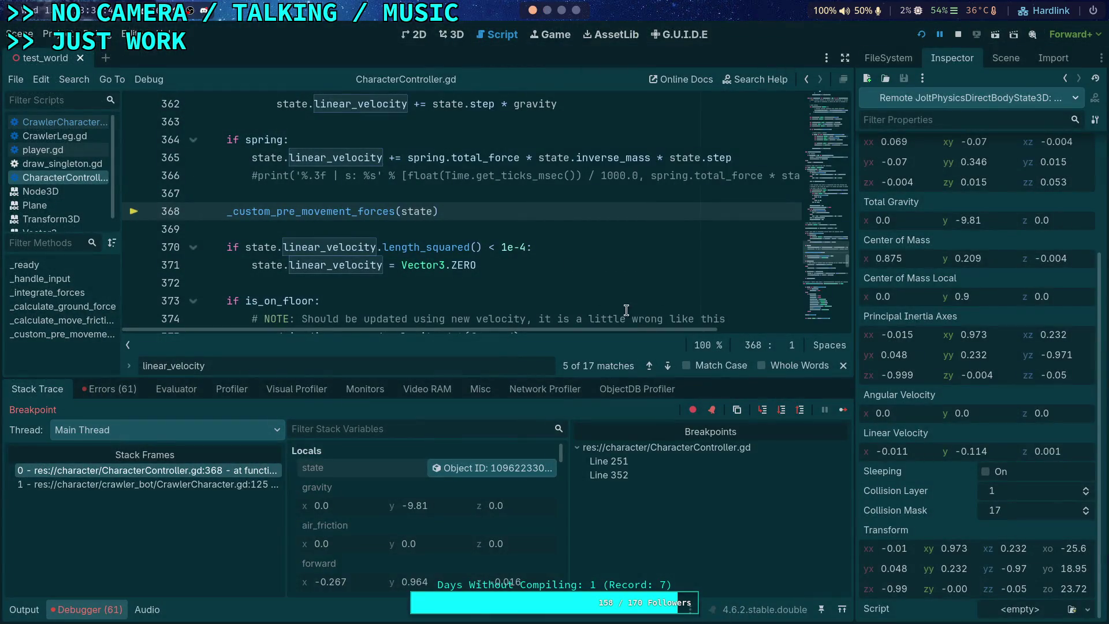
{"action": "left_click", "coordinate": [783, 413]}
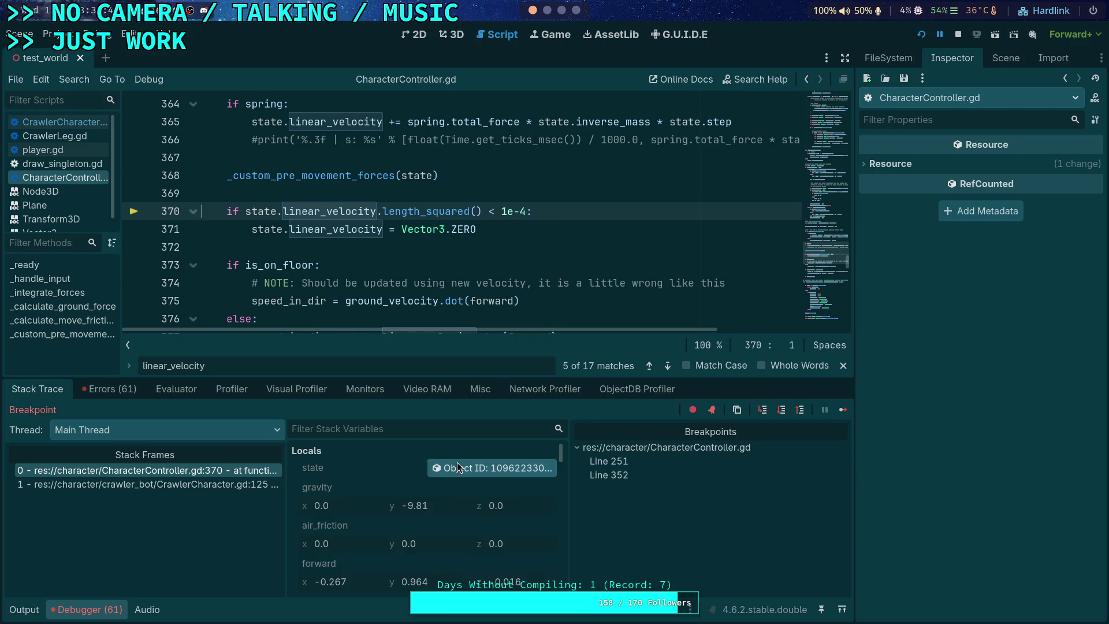
{"action": "left_click", "coordinate": [456, 468]}
{"action": "scroll", "coordinate": [944, 482], "scroll_direction": "down", "scroll_amount": 5}
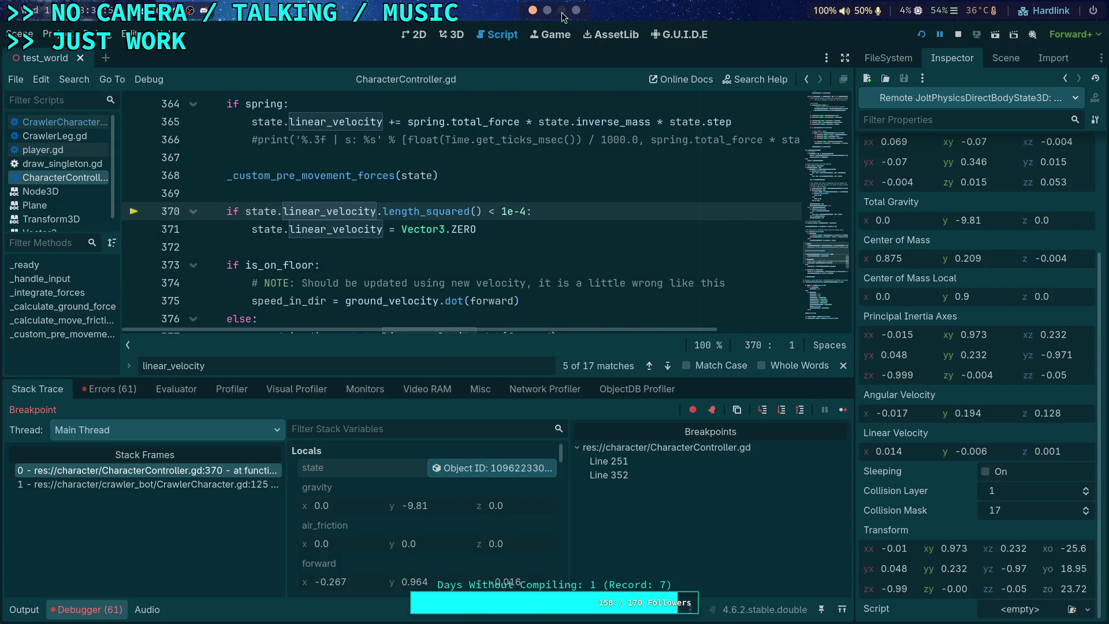
{"action": "scroll", "coordinate": [563, 18], "scroll_direction": "down", "scroll_amount": 2}
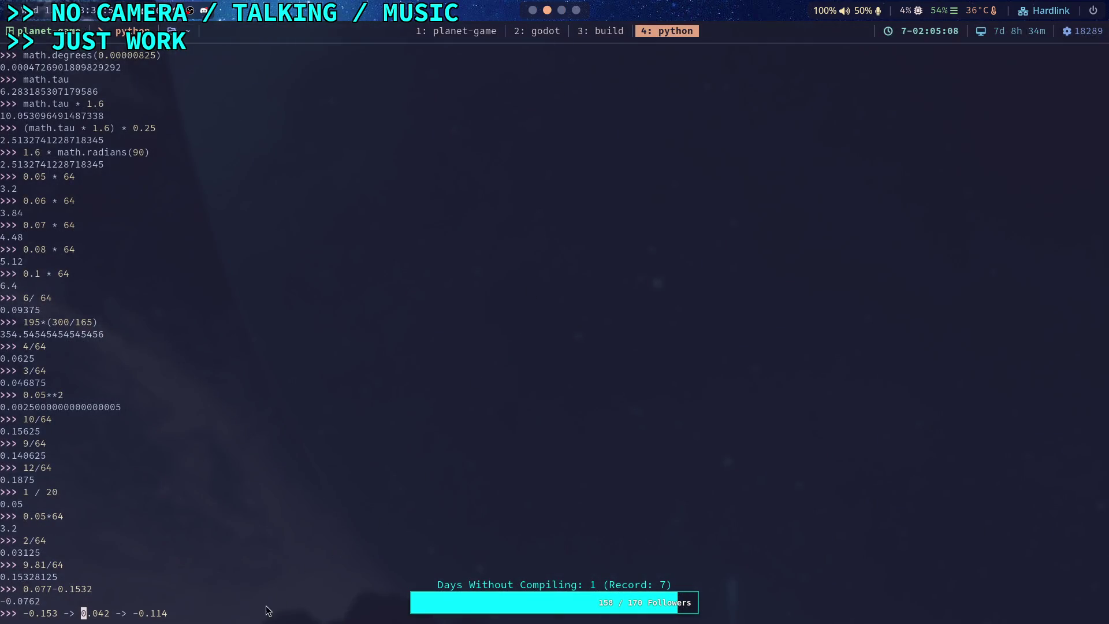
Append '-> -0.006' to the REPL velocity line, then bring the Godot editor back to the front
{"action": "key", "text": "Right"}
{"action": "key", "text": "Right"}
{"action": "key", "text": "Right"}
{"action": "type", "text": "-"}
{"action": "key", "text": "BackSpace"}
{"action": "type", "text": "> -0.0"}
{"action": "type", "text": "06"}
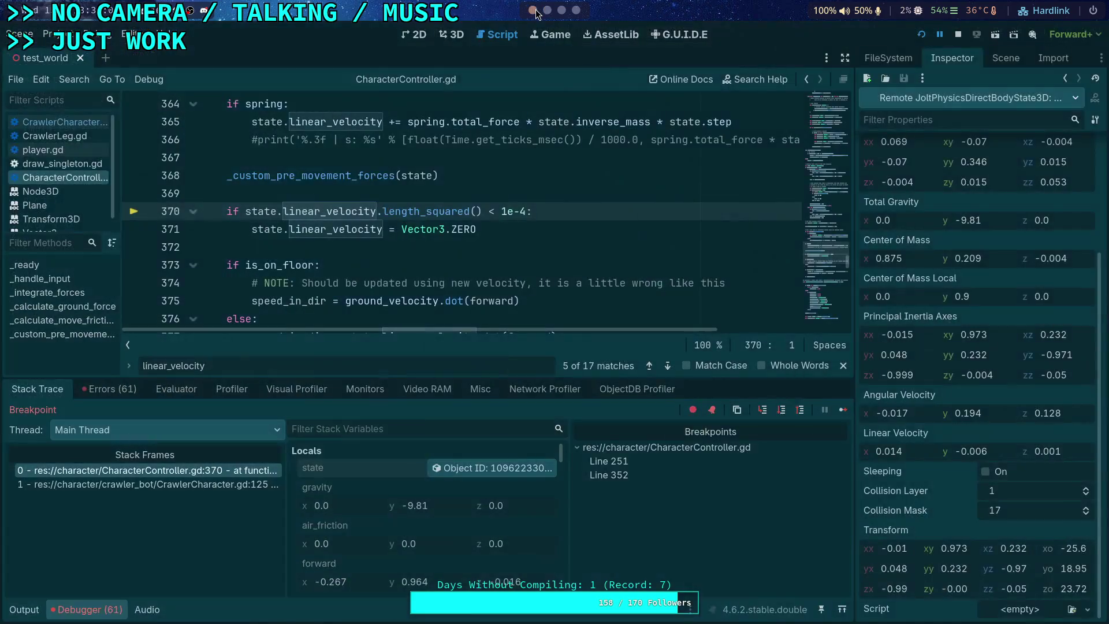
{"action": "left_click", "coordinate": [533, 10]}
{"action": "left_click", "coordinate": [562, 10]}
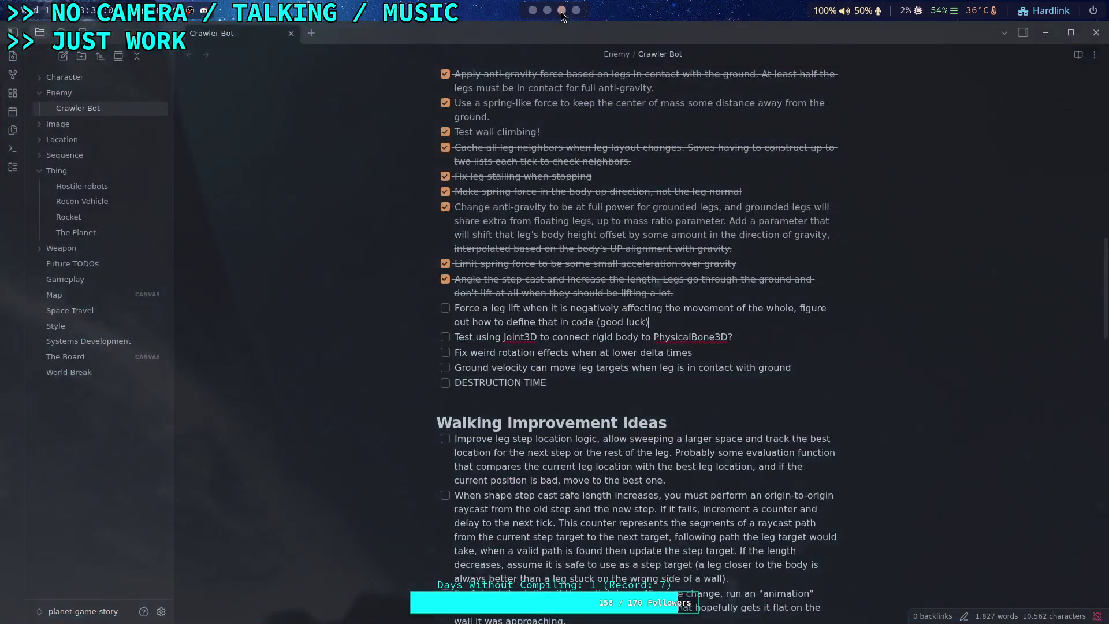
{"action": "left_click", "coordinate": [547, 10]}
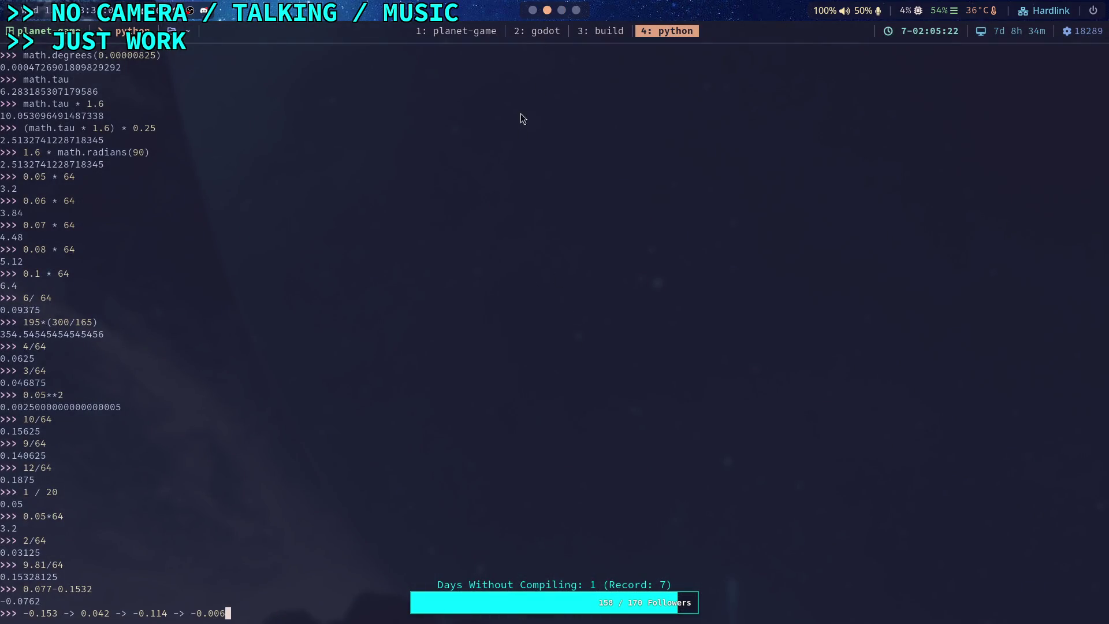
{"action": "left_click", "coordinate": [532, 10]}
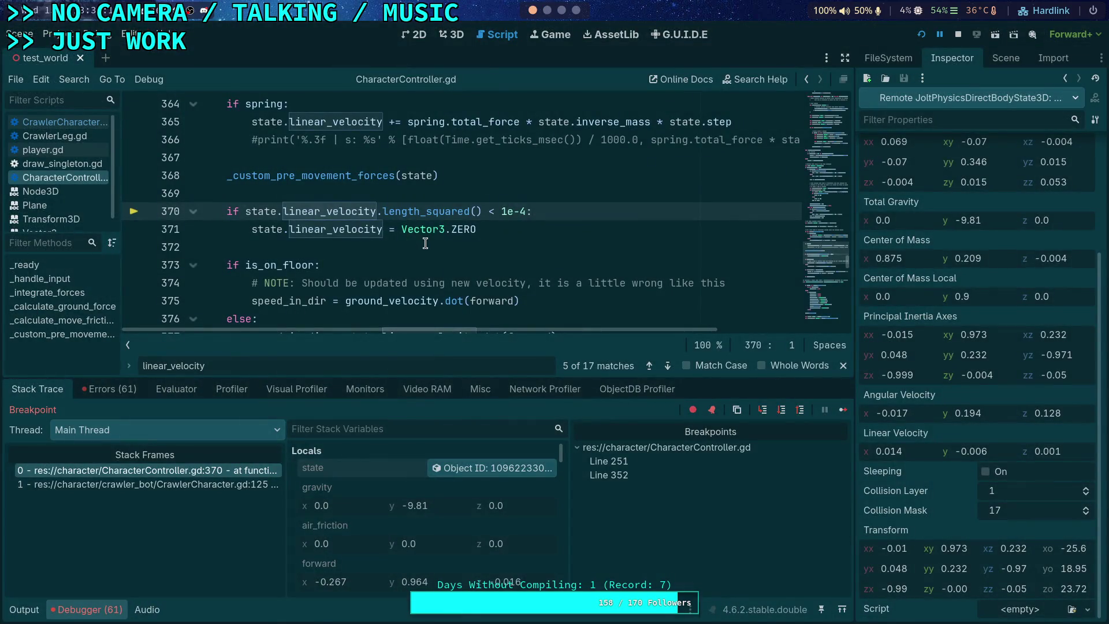
{"action": "scroll", "coordinate": [438, 242], "scroll_direction": "down", "scroll_amount": 1}
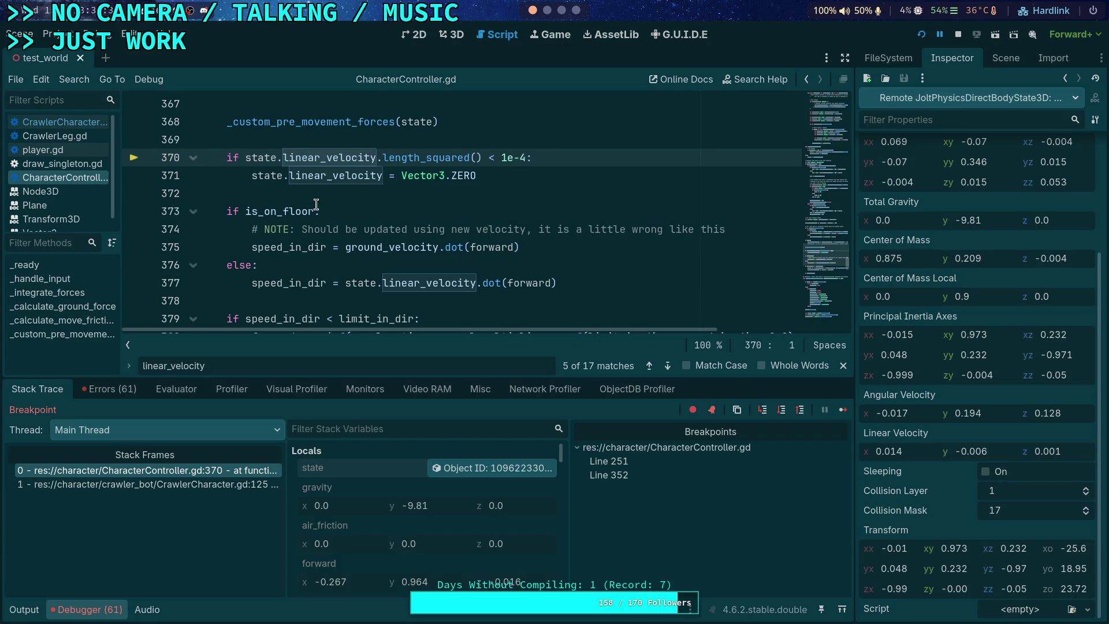
{"action": "scroll", "coordinate": [316, 205], "scroll_direction": "down", "scroll_amount": 3}
{"action": "scroll", "coordinate": [358, 245], "scroll_direction": "up", "scroll_amount": 1}
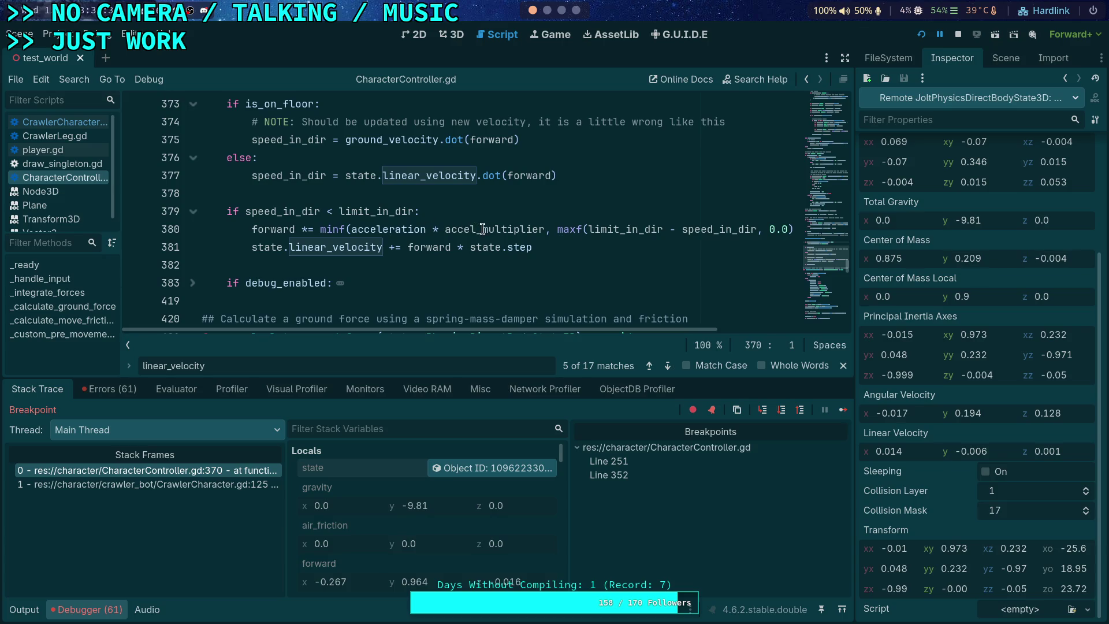
{"action": "scroll", "coordinate": [491, 234], "scroll_direction": "up", "scroll_amount": 2}
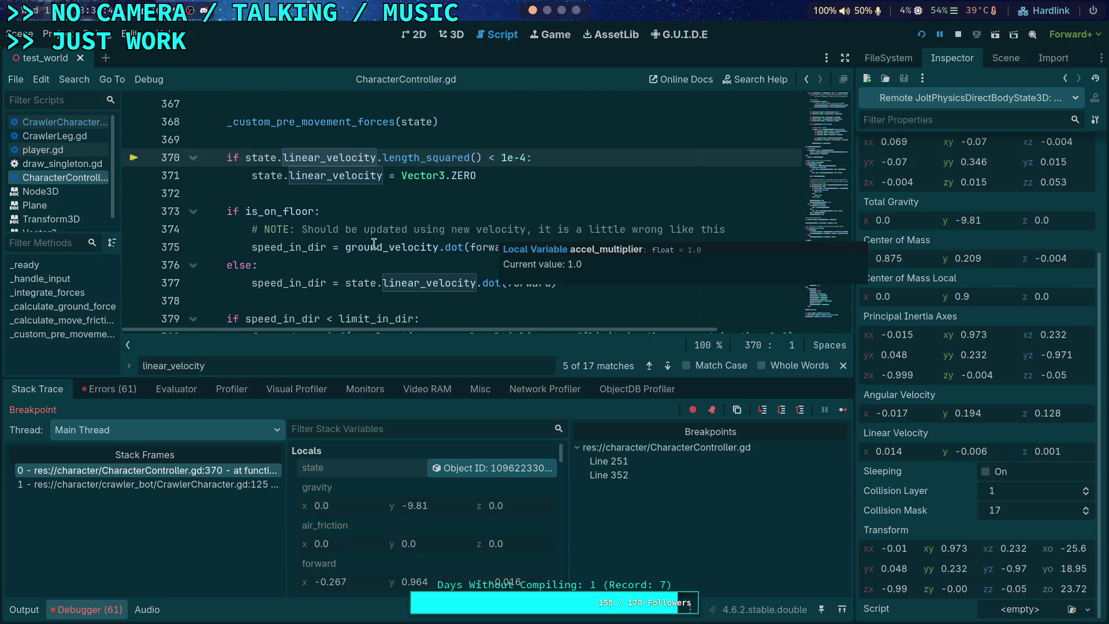
{"action": "scroll", "coordinate": [491, 233], "scroll_direction": "up", "scroll_amount": 2}
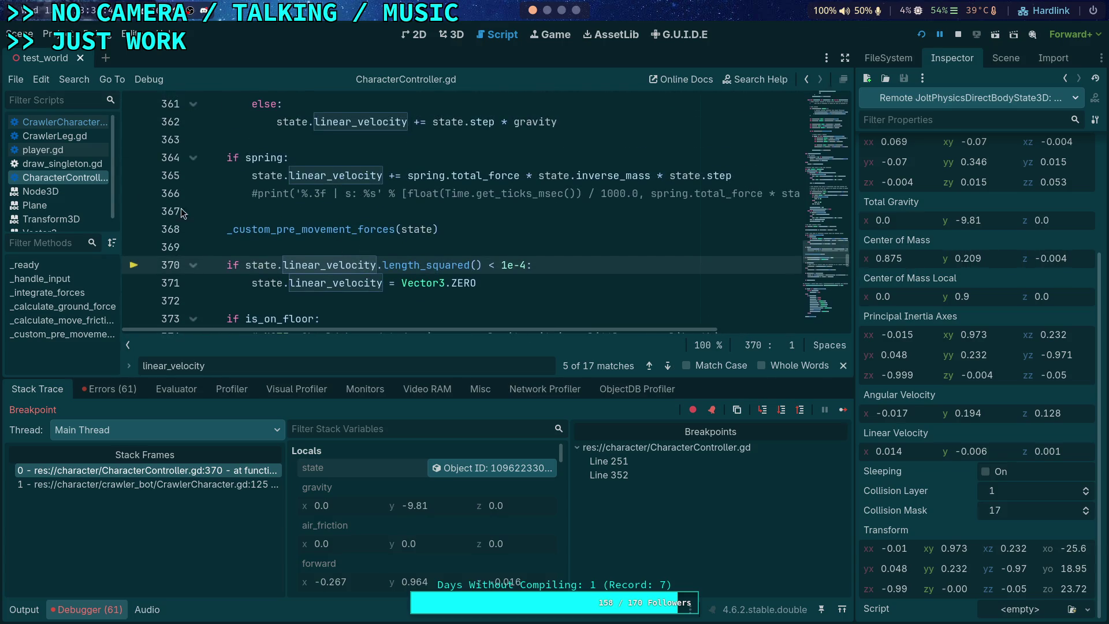
Open CrawlerCharacter.gd, enlarge the script area, and scroll down to _solve_leg_offsets
{"action": "left_click", "coordinate": [88, 122]}
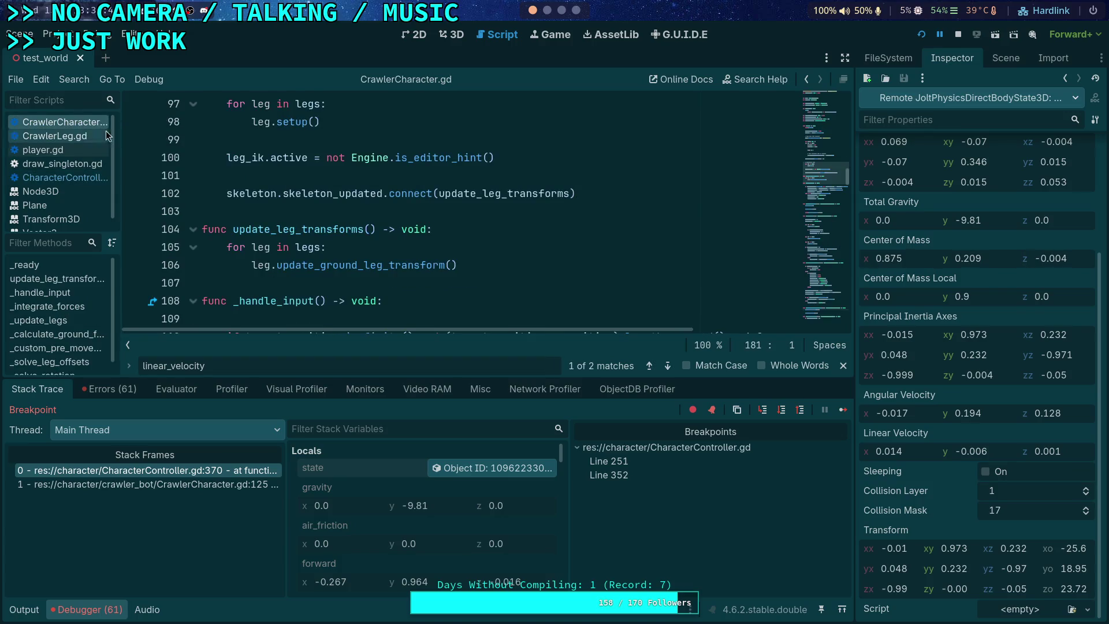
{"action": "scroll", "coordinate": [373, 262], "scroll_direction": "down", "scroll_amount": 15}
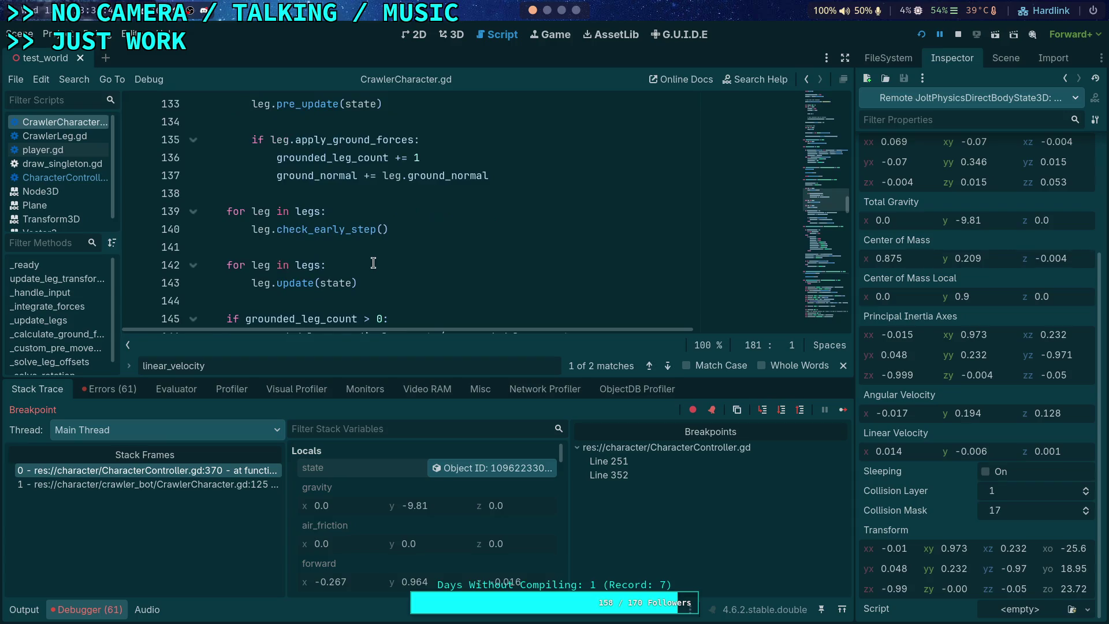
{"action": "scroll", "coordinate": [374, 263], "scroll_direction": "down", "scroll_amount": 9}
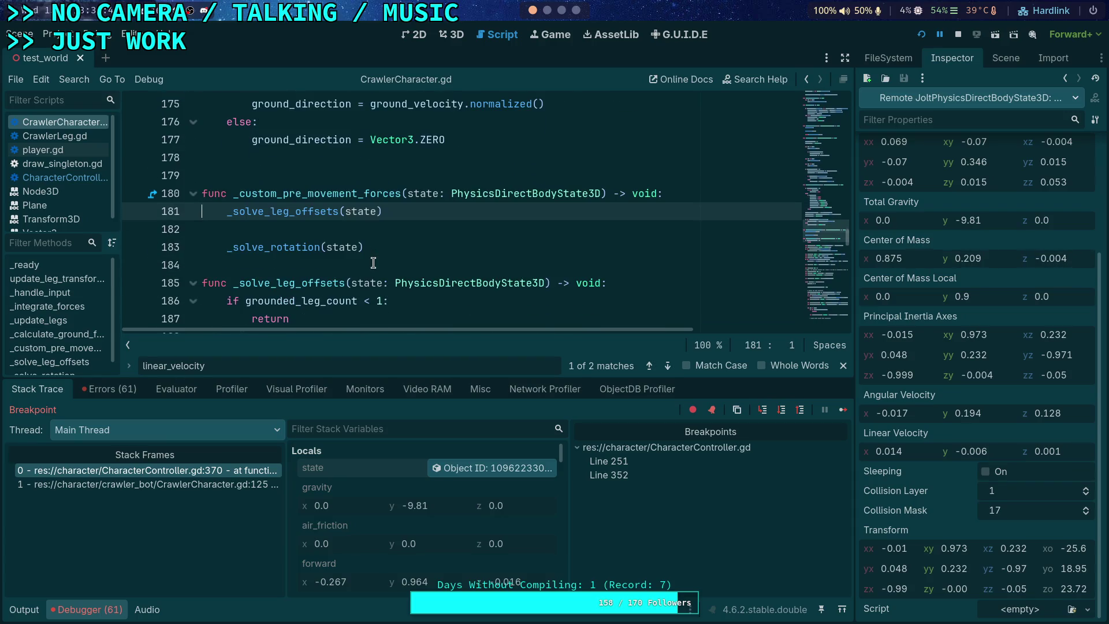
{"action": "scroll", "coordinate": [373, 262], "scroll_direction": "down", "scroll_amount": 3}
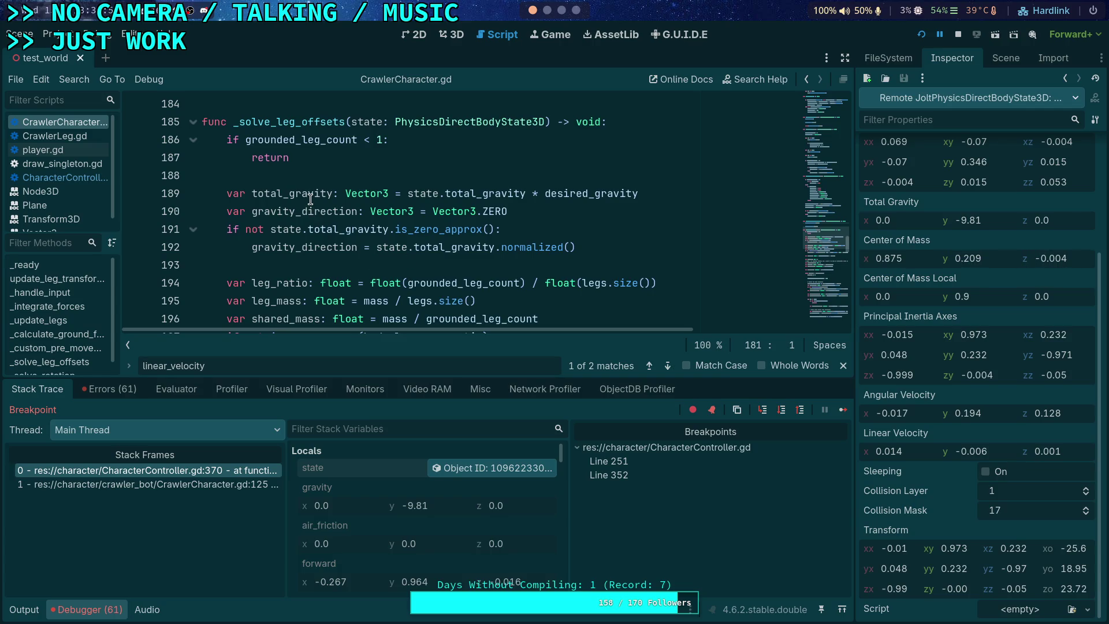
{"action": "scroll", "coordinate": [323, 229], "scroll_direction": "down", "scroll_amount": 1}
{"action": "left_click_drag", "start_coordinate": [365, 379], "coordinate": [366, 403]}
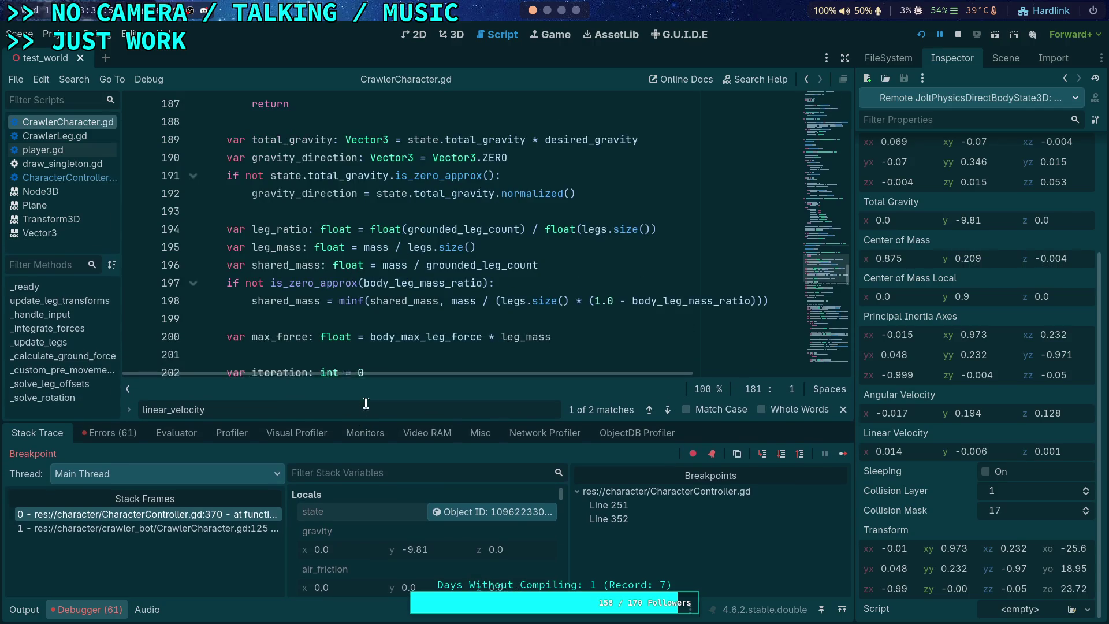
{"action": "scroll", "coordinate": [378, 355], "scroll_direction": "down", "scroll_amount": 2}
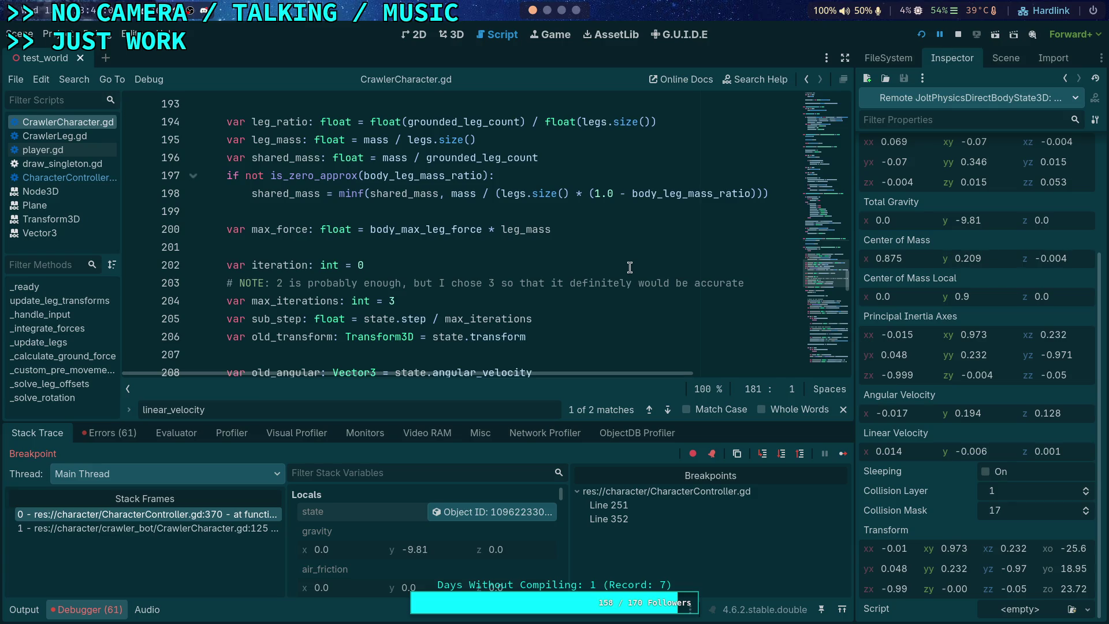
{"action": "scroll", "coordinate": [590, 316], "scroll_direction": "down", "scroll_amount": 1}
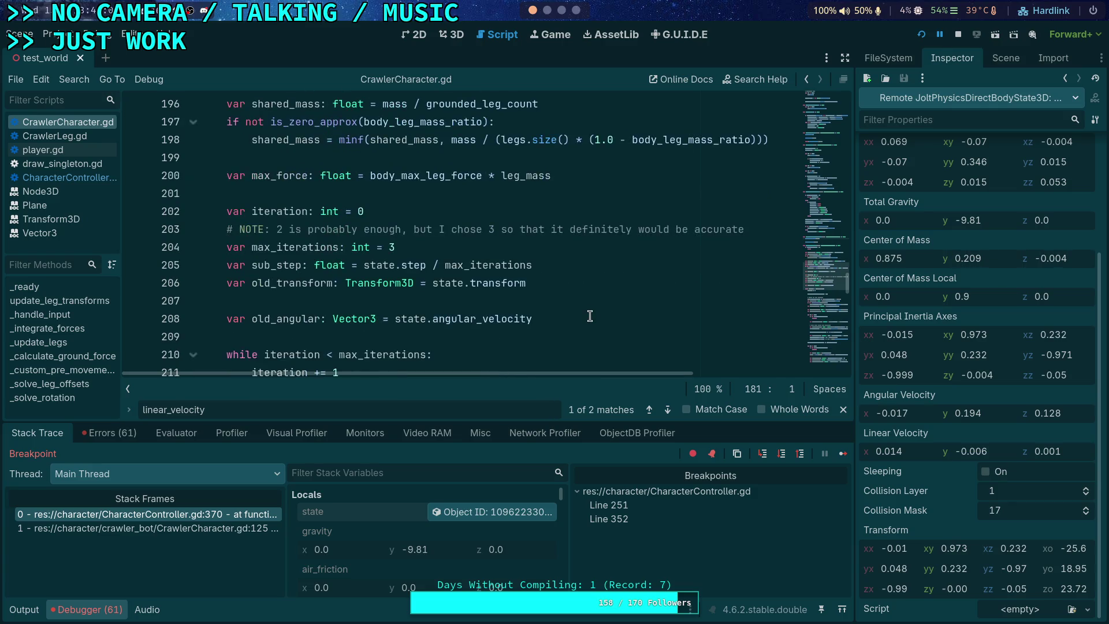
{"action": "scroll", "coordinate": [590, 316], "scroll_direction": "down", "scroll_amount": 2}
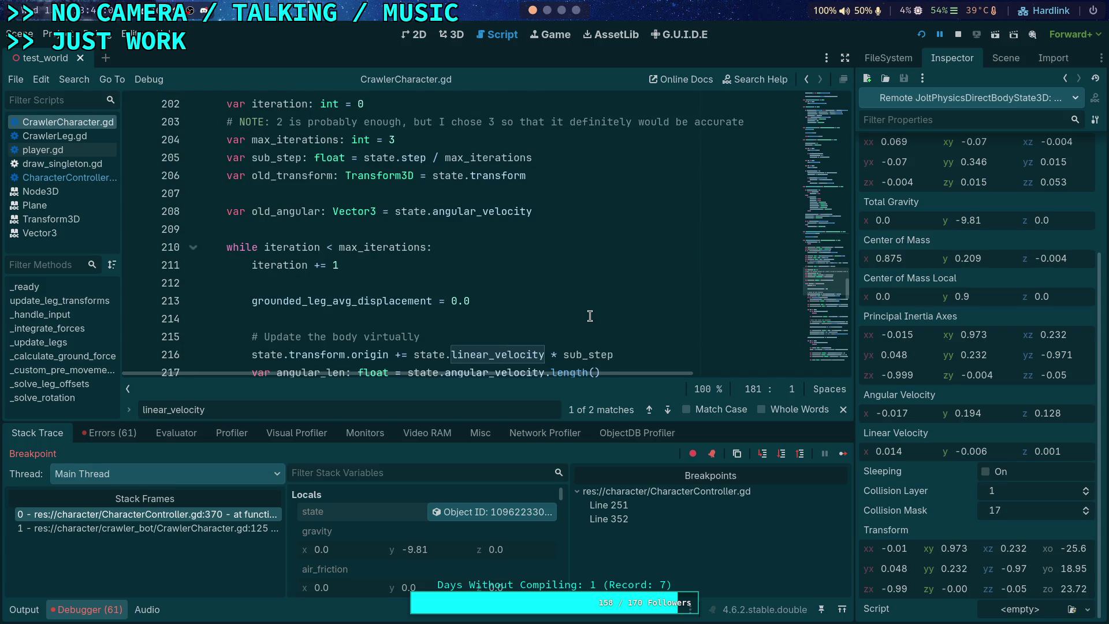
{"action": "scroll", "coordinate": [590, 316], "scroll_direction": "down", "scroll_amount": 1}
{"action": "scroll", "coordinate": [590, 316], "scroll_direction": "down", "scroll_amount": 3}
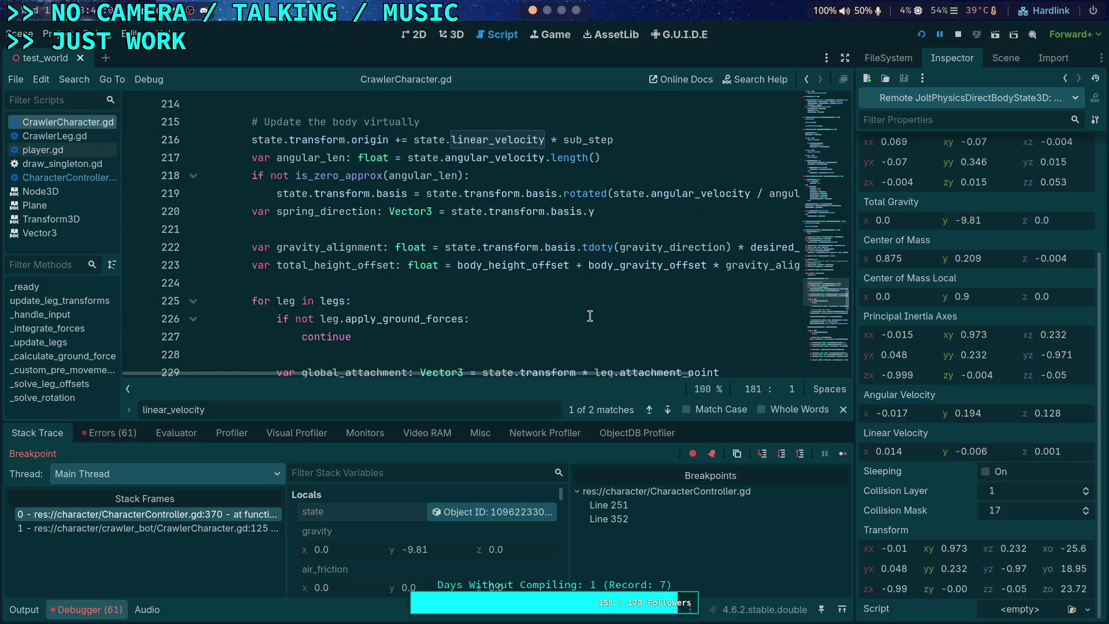
{"action": "scroll", "coordinate": [590, 316], "scroll_direction": "down", "scroll_amount": 1}
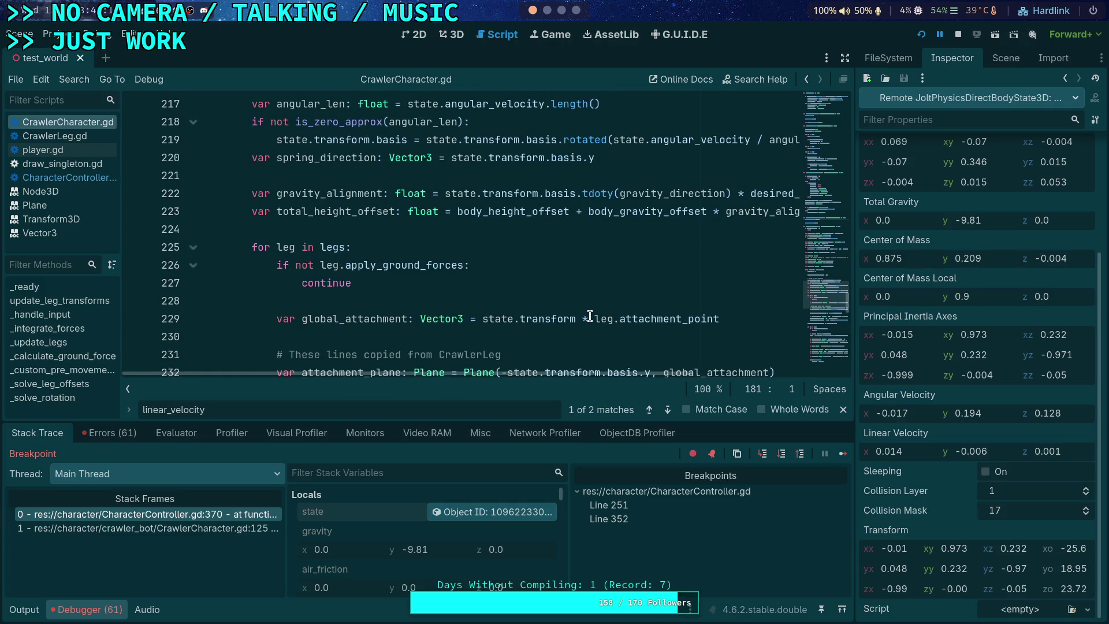
{"action": "scroll", "coordinate": [590, 316], "scroll_direction": "down", "scroll_amount": 2}
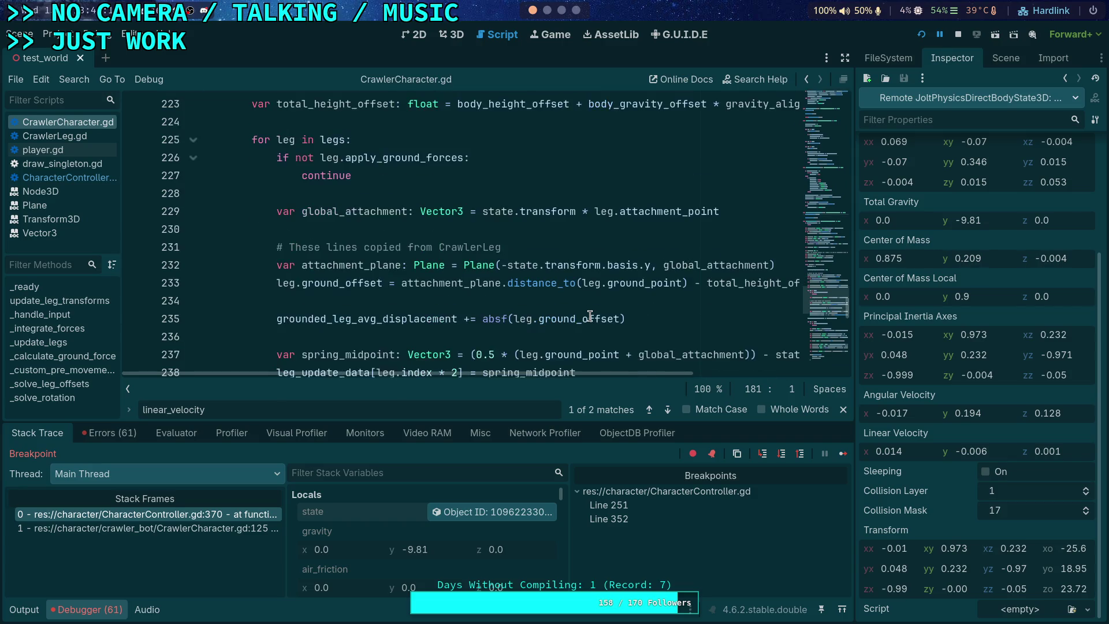
Browse the leg-mass code of _solve_leg_offsets while adjusting the panel split
{"action": "mouse_move", "coordinate": [387, 158]}
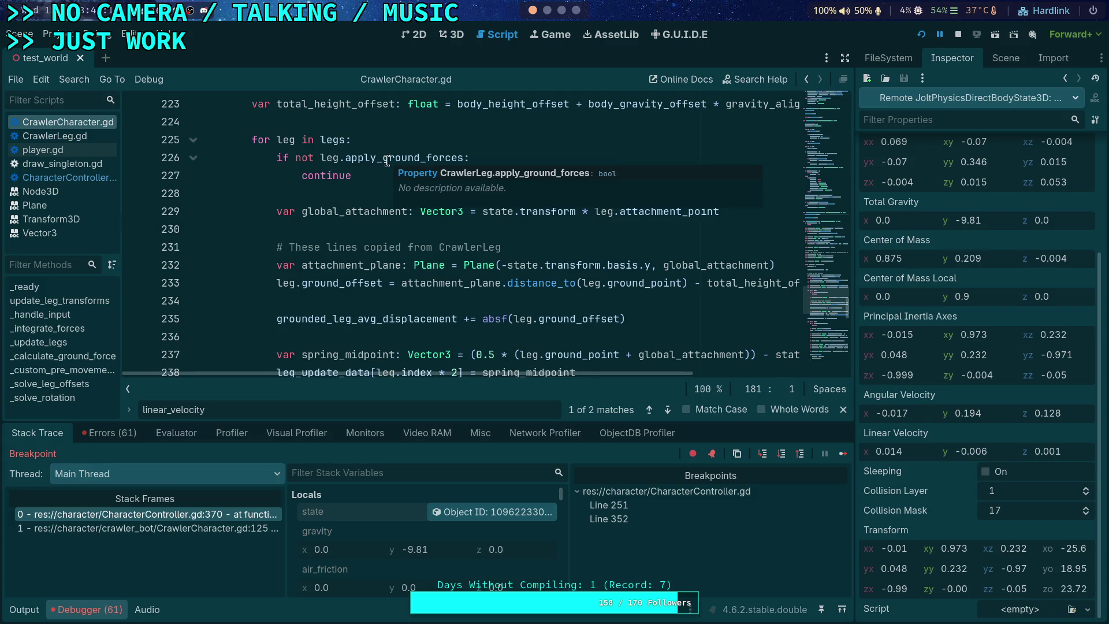
{"action": "scroll", "coordinate": [358, 304], "scroll_direction": "up", "scroll_amount": 2}
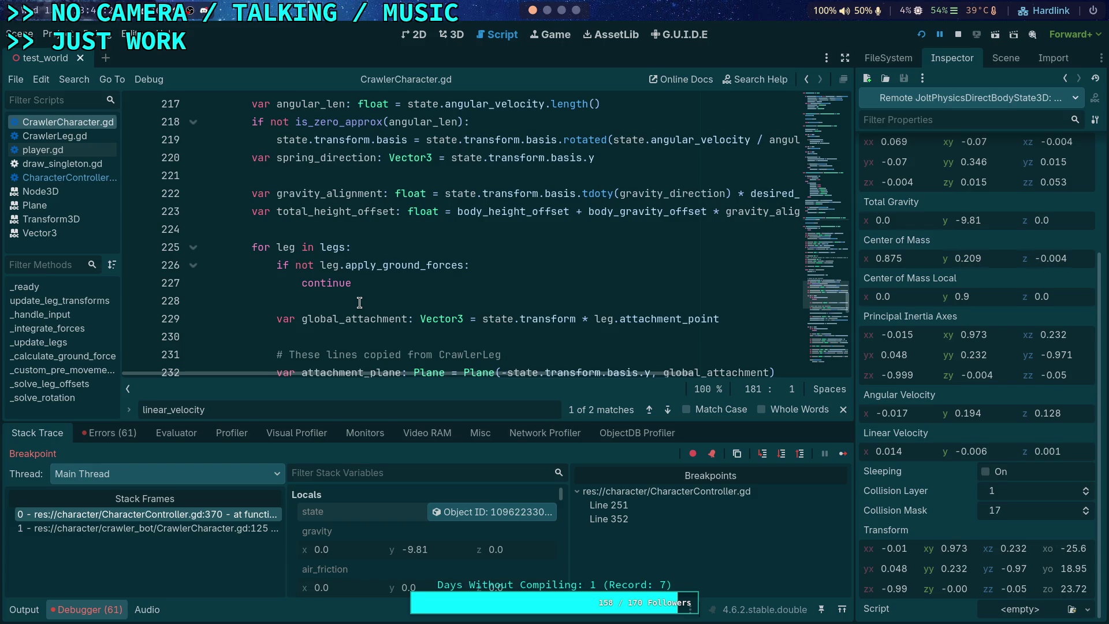
{"action": "scroll", "coordinate": [359, 303], "scroll_direction": "up", "scroll_amount": 3}
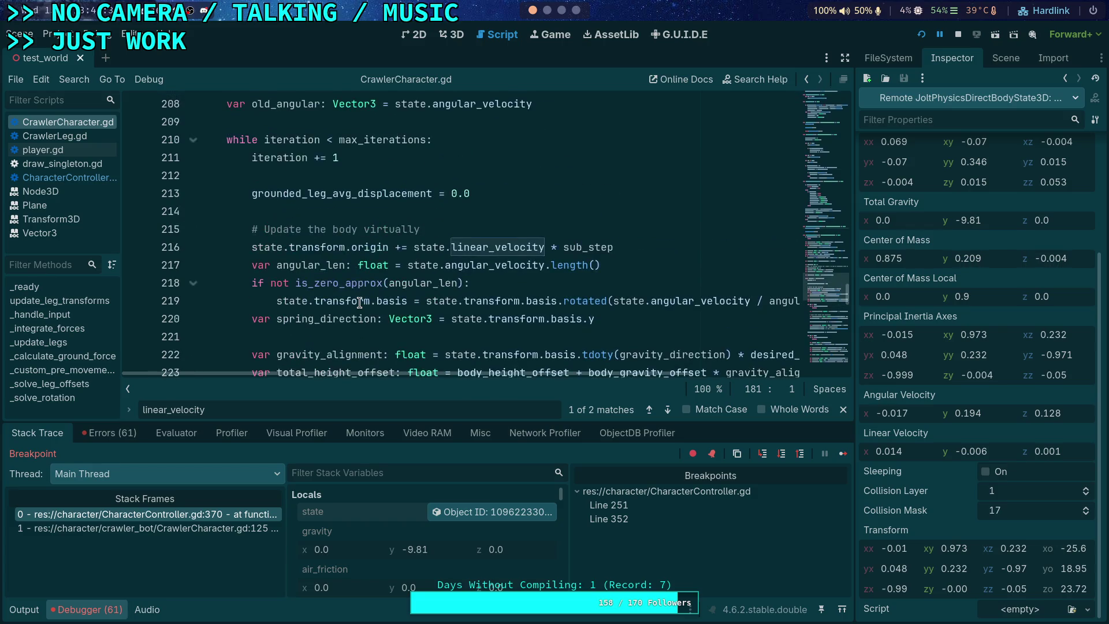
{"action": "scroll", "coordinate": [359, 302], "scroll_direction": "up", "scroll_amount": 2}
{"action": "scroll", "coordinate": [359, 303], "scroll_direction": "down", "scroll_amount": 10}
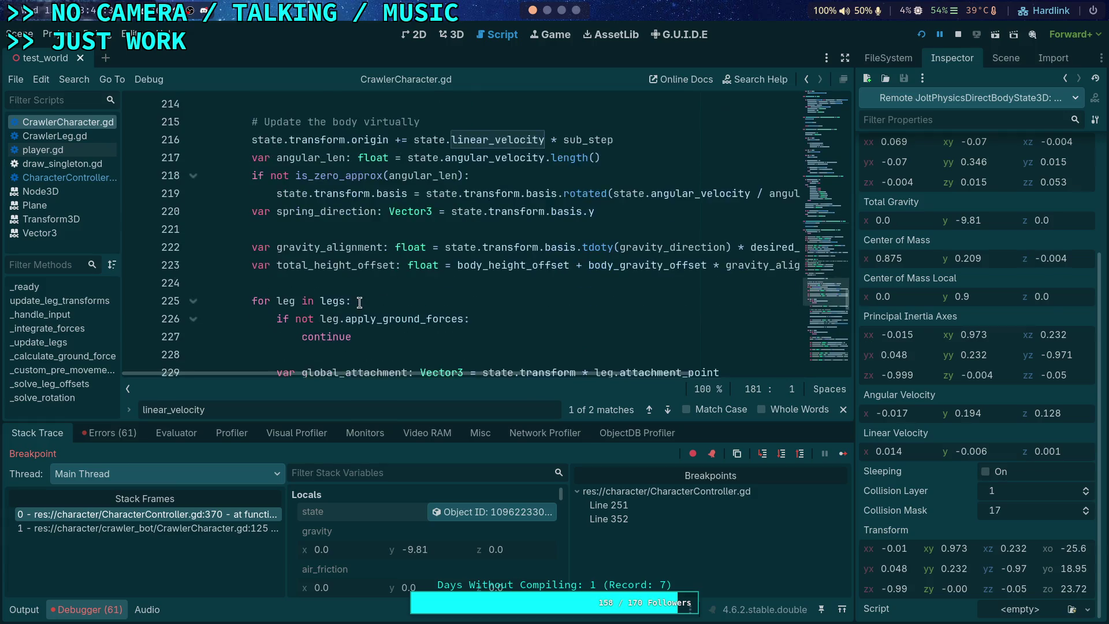
{"action": "scroll", "coordinate": [360, 303], "scroll_direction": "down", "scroll_amount": 8}
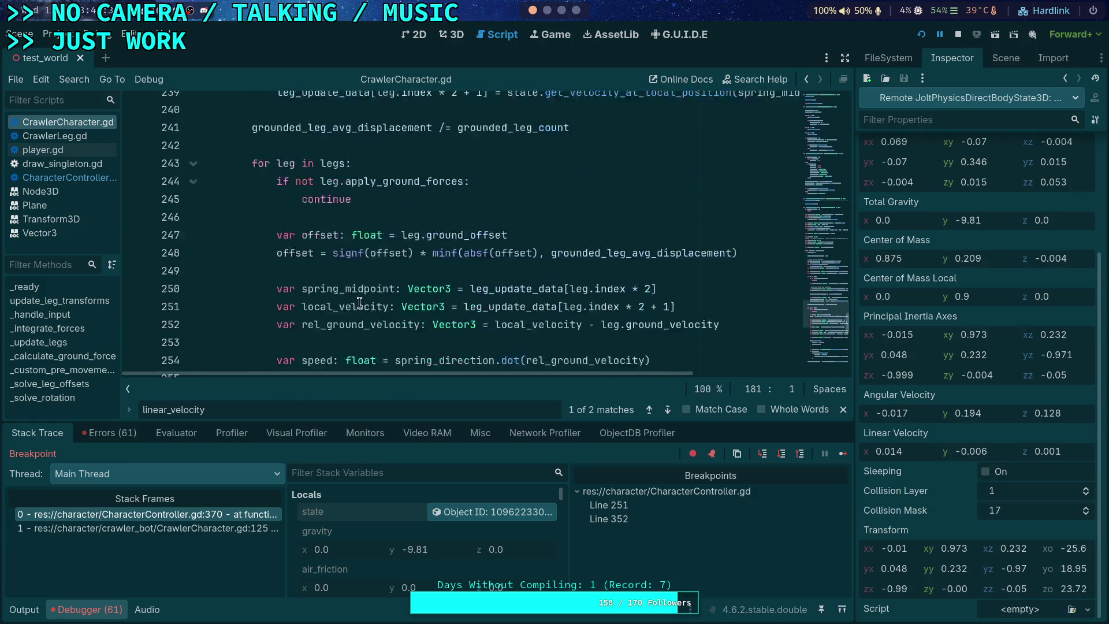
{"action": "scroll", "coordinate": [359, 303], "scroll_direction": "down", "scroll_amount": 4}
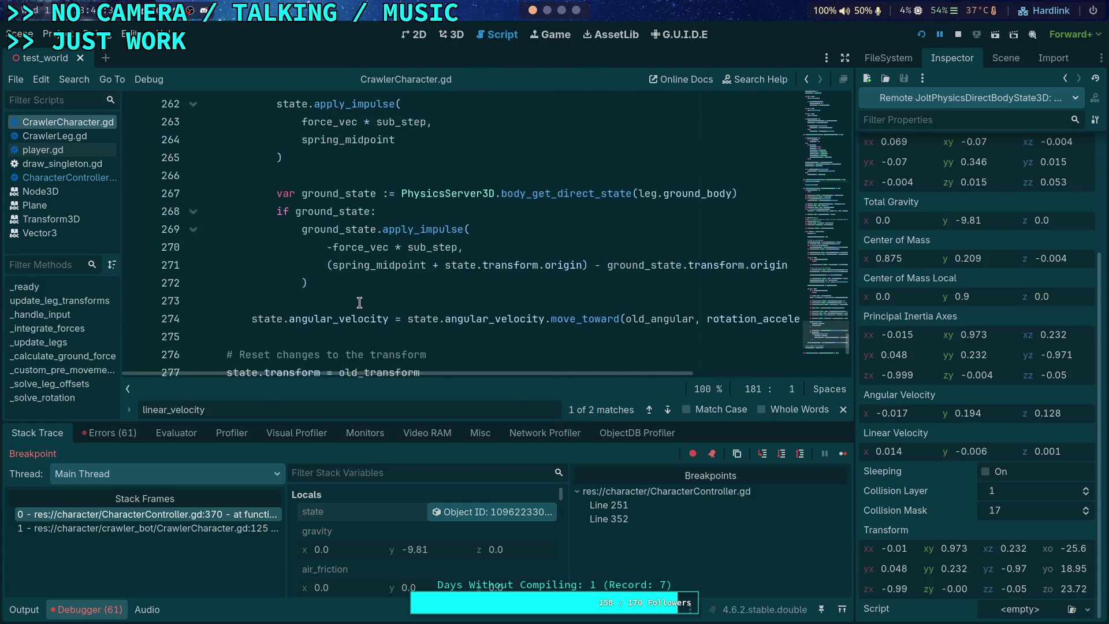
{"action": "scroll", "coordinate": [360, 303], "scroll_direction": "up", "scroll_amount": 2}
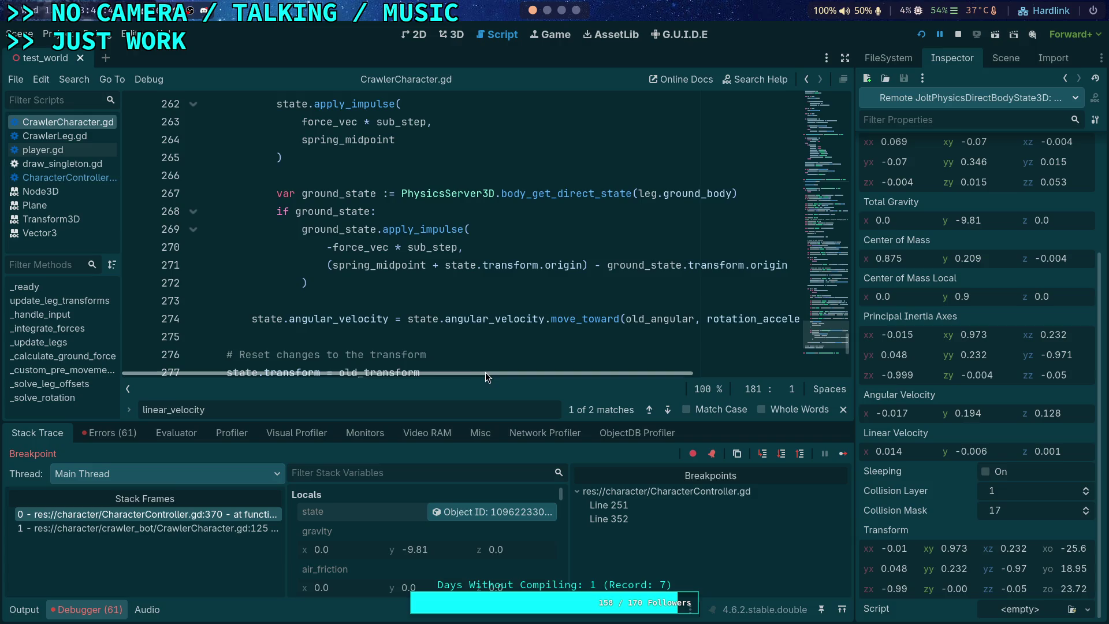
{"action": "mouse_move", "coordinate": [486, 374]}
{"action": "left_mouse_down"}
{"action": "mouse_move", "coordinate": [553, 371]}
{"action": "mouse_move", "coordinate": [649, 388]}
{"action": "mouse_move", "coordinate": [487, 382]}
{"action": "left_mouse_up"}
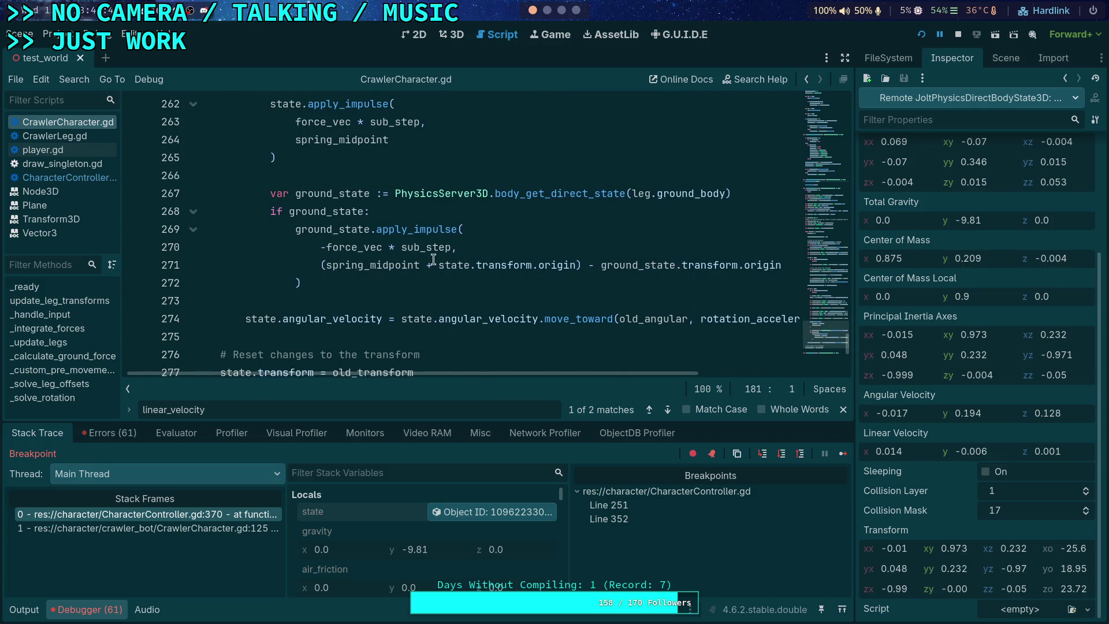
{"action": "scroll", "coordinate": [376, 258], "scroll_direction": "up", "scroll_amount": 1}
{"action": "scroll", "coordinate": [376, 258], "scroll_direction": "up", "scroll_amount": 2}
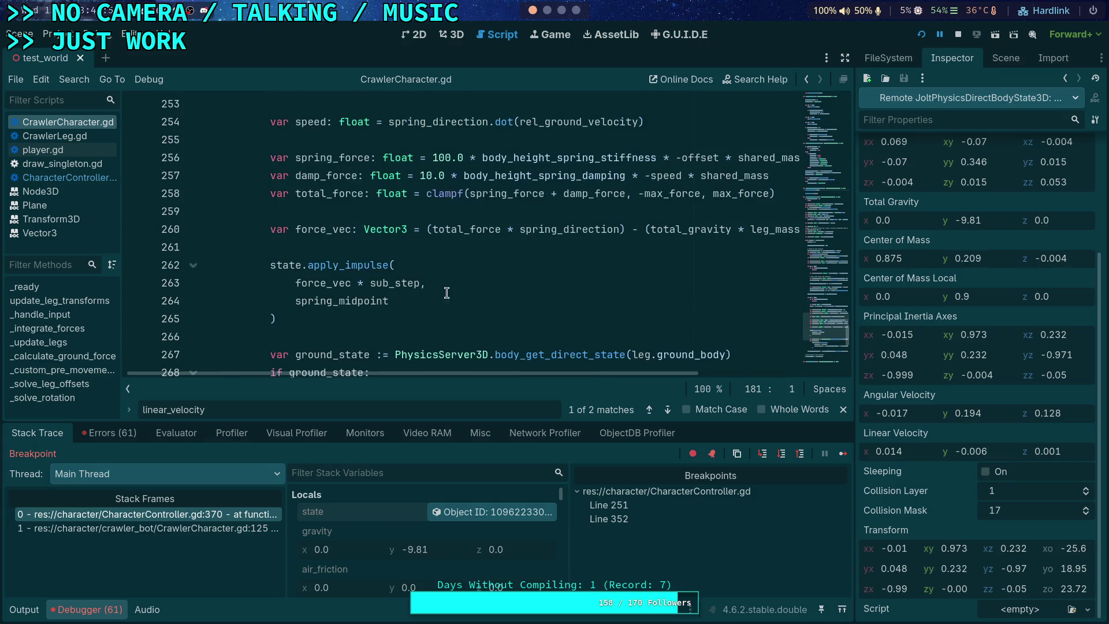
{"action": "mouse_move", "coordinate": [541, 378]}
{"action": "left_mouse_down"}
{"action": "mouse_move", "coordinate": [590, 373]}
{"action": "mouse_move", "coordinate": [577, 370]}
{"action": "left_mouse_up"}
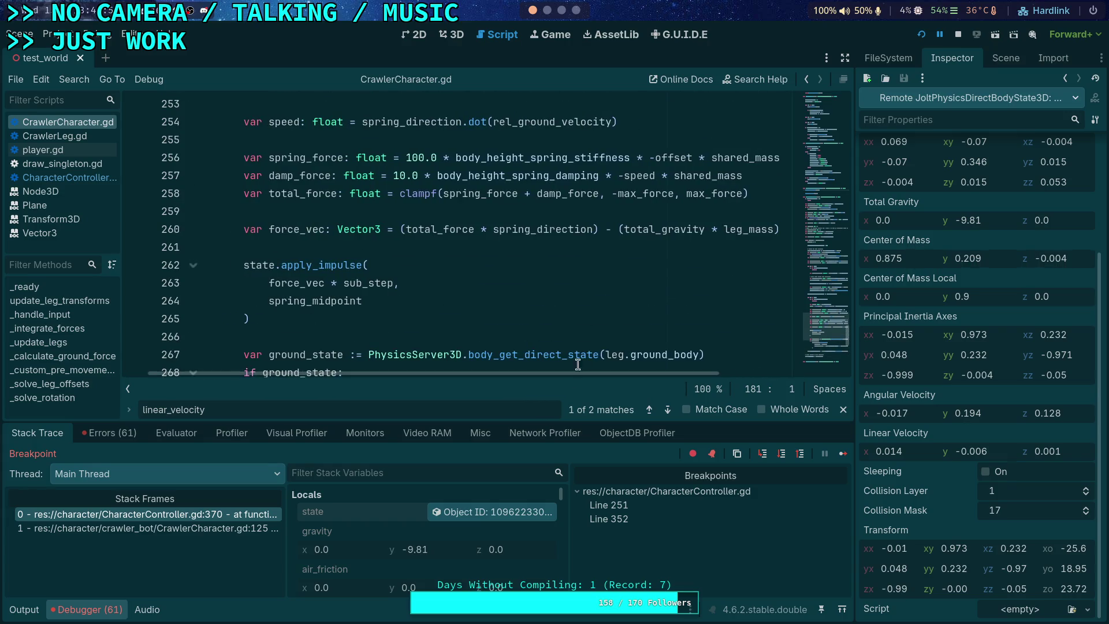
Highlight leg_mass and confirm body_max_leg_force's current value is 20.0
{"action": "double_click", "coordinate": [745, 231]}
{"action": "scroll", "coordinate": [517, 298], "scroll_direction": "up", "scroll_amount": 4}
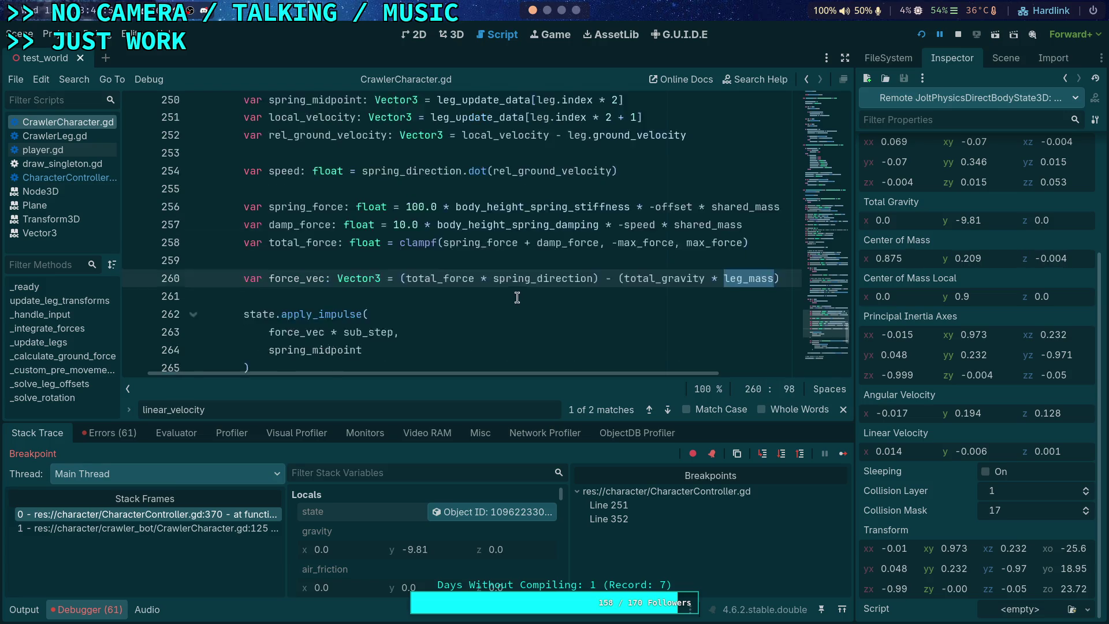
{"action": "scroll", "coordinate": [517, 297], "scroll_direction": "up", "scroll_amount": 9}
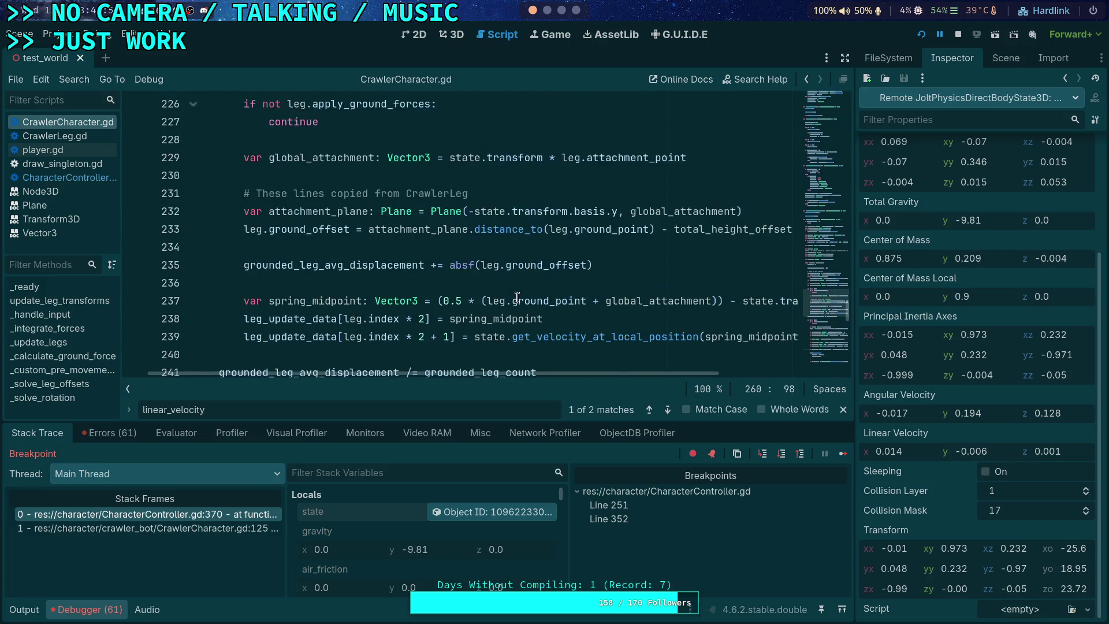
{"action": "scroll", "coordinate": [517, 297], "scroll_direction": "up", "scroll_amount": 4}
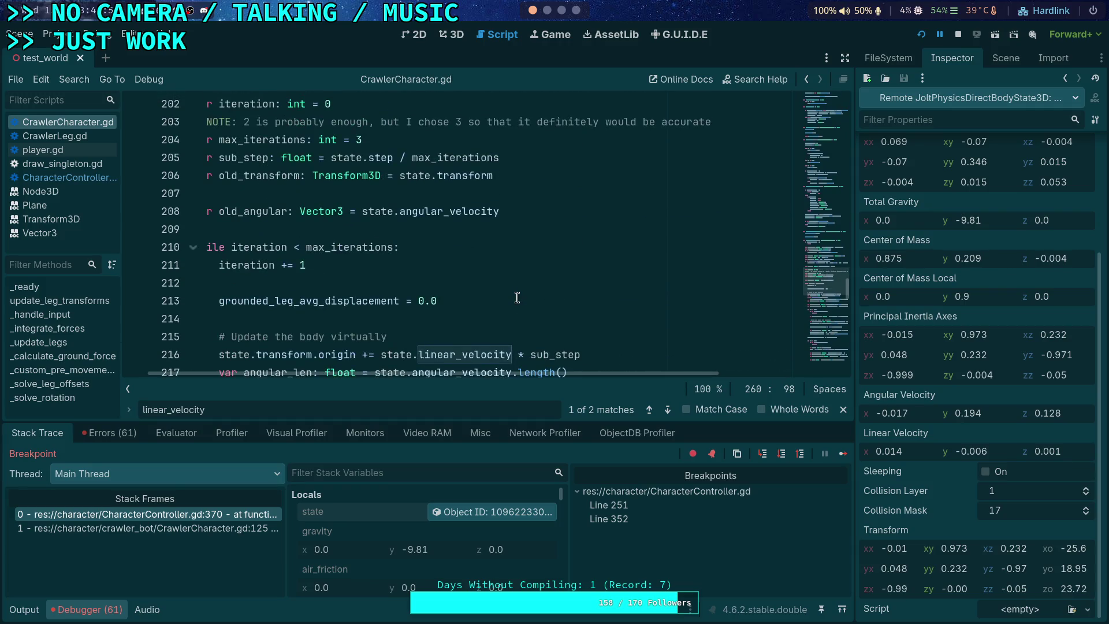
{"action": "scroll", "coordinate": [517, 298], "scroll_direction": "up", "scroll_amount": 5}
{"action": "mouse_move", "coordinate": [518, 375]}
{"action": "left_mouse_down"}
{"action": "mouse_move", "coordinate": [488, 376]}
{"action": "mouse_move", "coordinate": [501, 376]}
{"action": "left_mouse_up"}
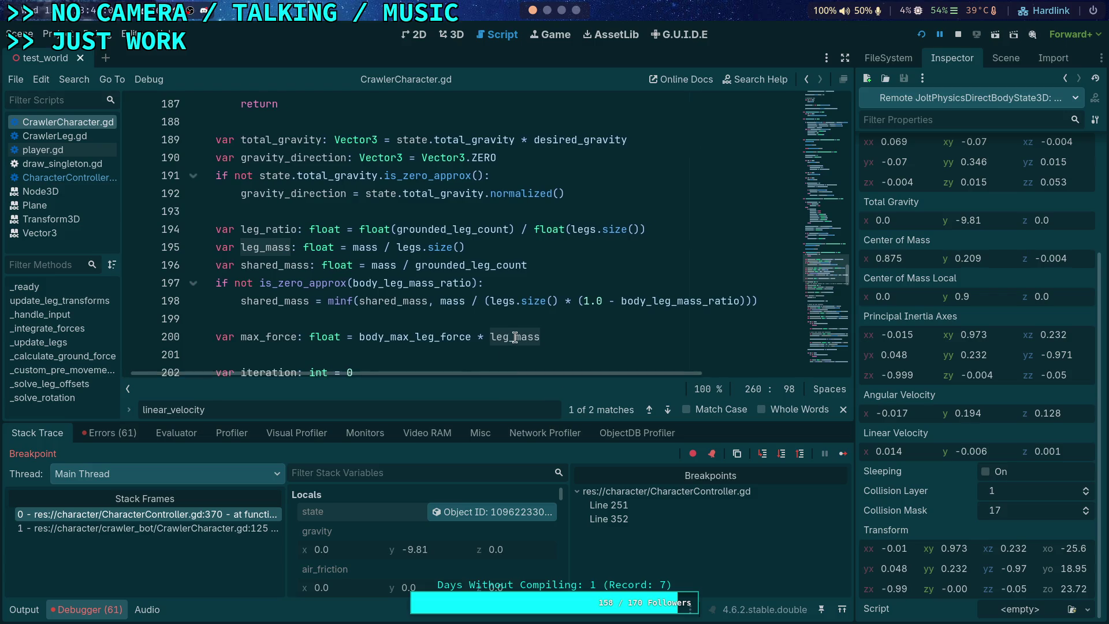
{"action": "mouse_move", "coordinate": [514, 338]}
{"action": "mouse_move", "coordinate": [421, 342]}
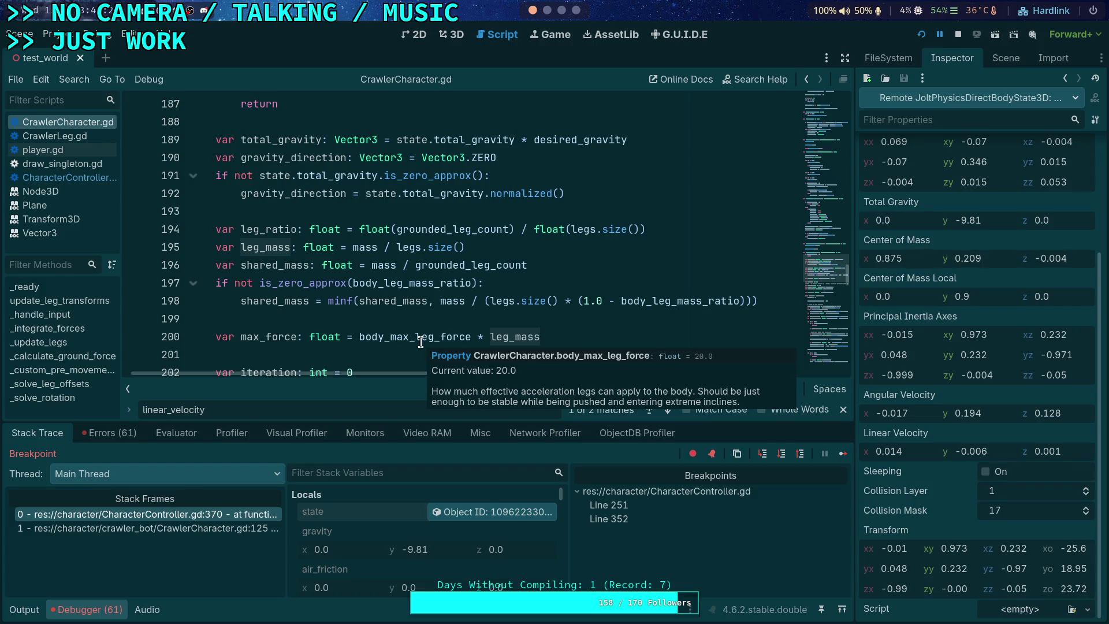
Highlight max_force and leg_mass uses; scroll the Inspector up to Step 0.016 and Inverse Mass 0.016
{"action": "double_click", "coordinate": [269, 337]}
{"action": "scroll", "coordinate": [401, 338], "scroll_direction": "down", "scroll_amount": 6}
{"action": "scroll", "coordinate": [401, 337], "scroll_direction": "down", "scroll_amount": 9}
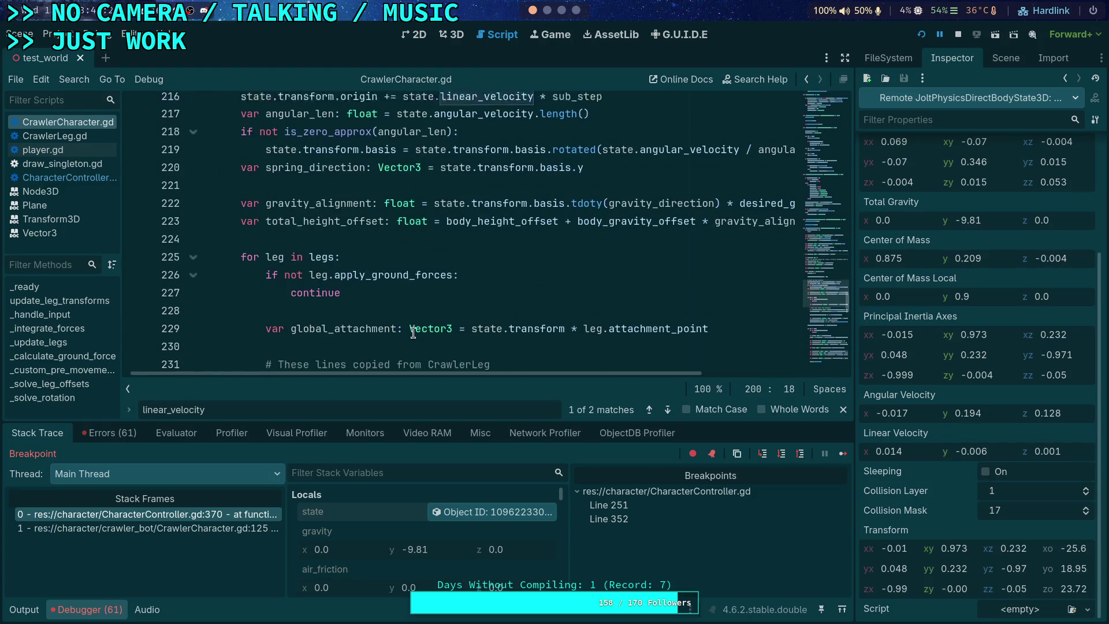
{"action": "scroll", "coordinate": [452, 334], "scroll_direction": "down", "scroll_amount": 6}
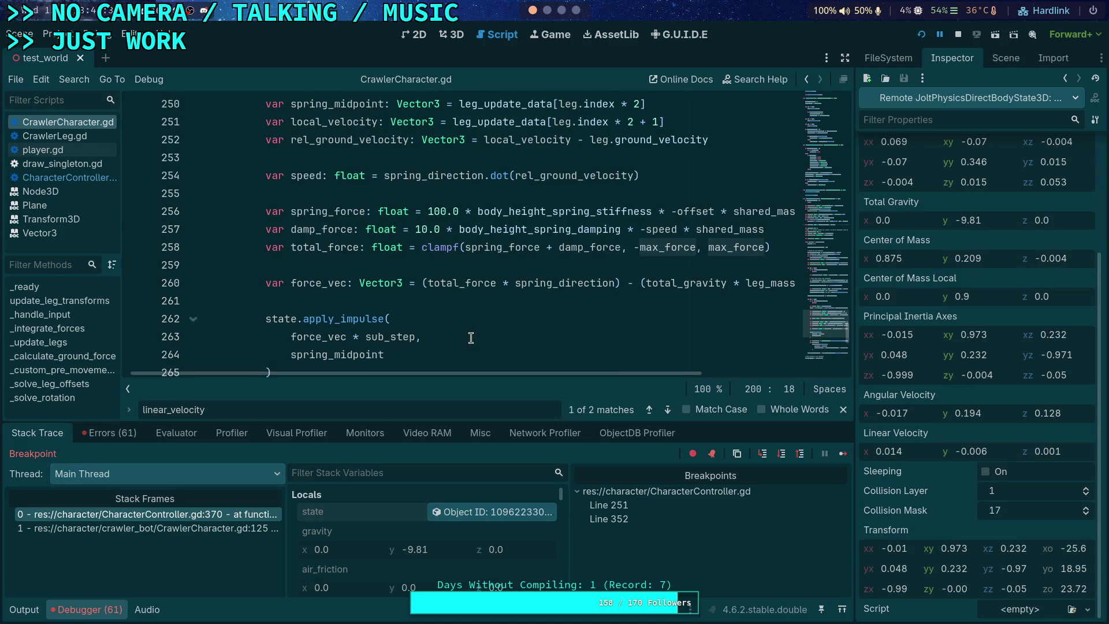
{"action": "scroll", "coordinate": [470, 338], "scroll_direction": "up", "scroll_amount": 17}
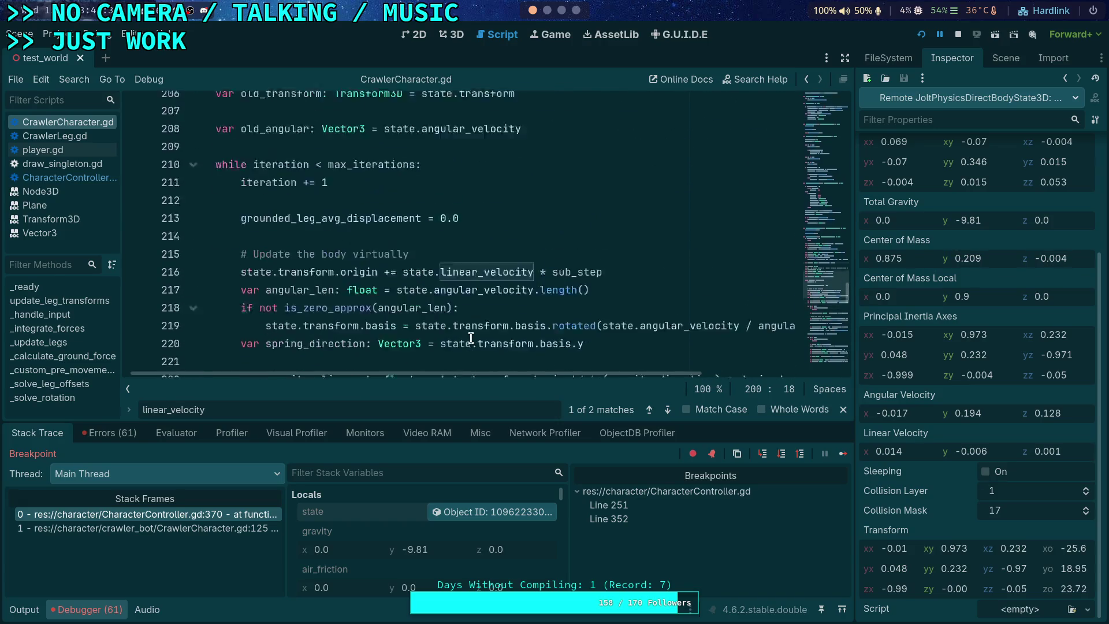
{"action": "scroll", "coordinate": [471, 338], "scroll_direction": "up", "scroll_amount": 3}
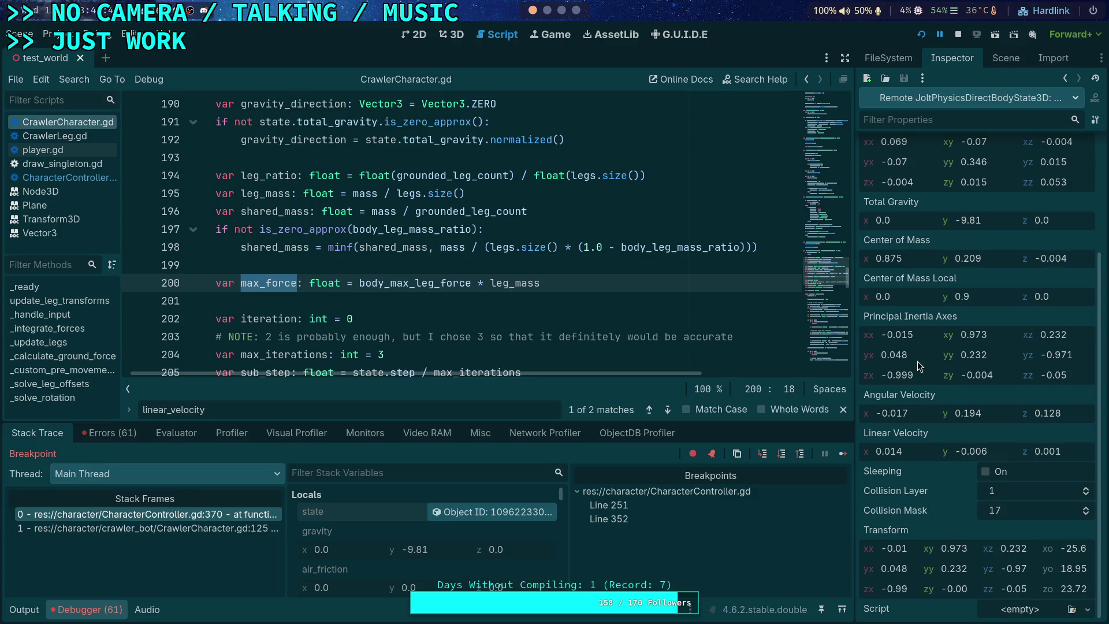
{"action": "scroll", "coordinate": [936, 365], "scroll_direction": "up", "scroll_amount": 5}
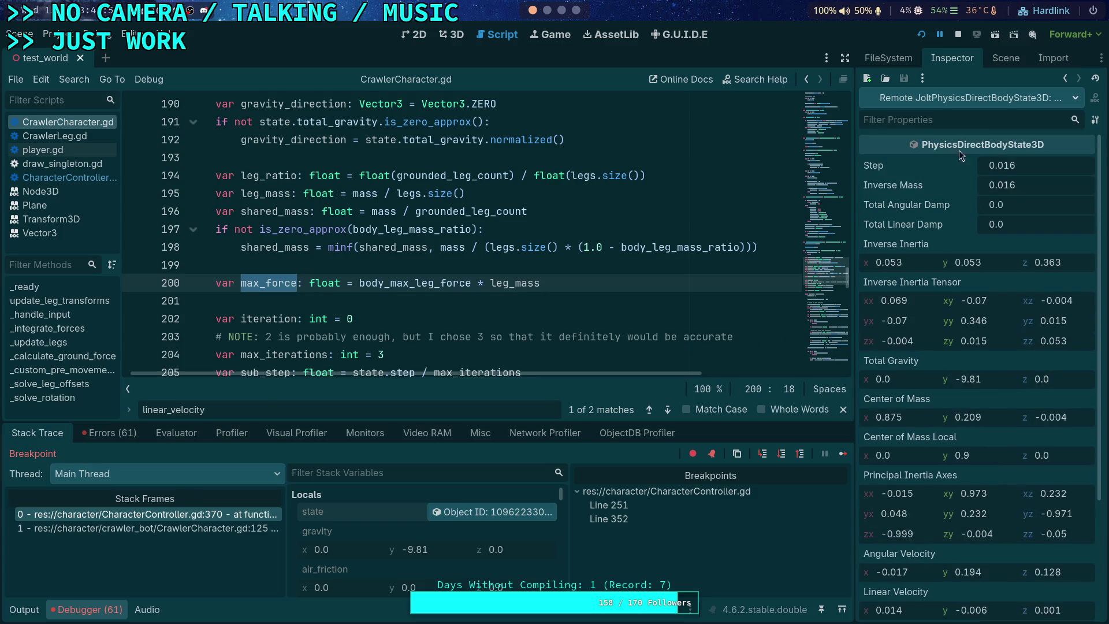
{"action": "left_click", "coordinate": [280, 194]}
{"action": "double_click", "coordinate": [279, 194]}
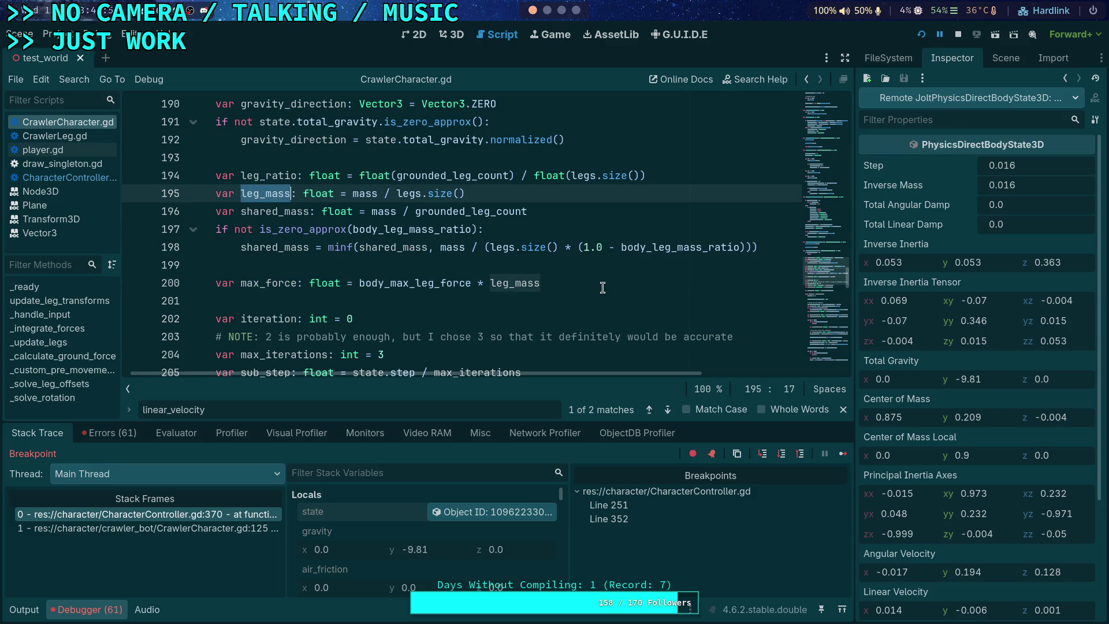
Search the script for leg_mass and step through matches to the force_vec line 260
{"action": "key", "text": "ctrl+l"}
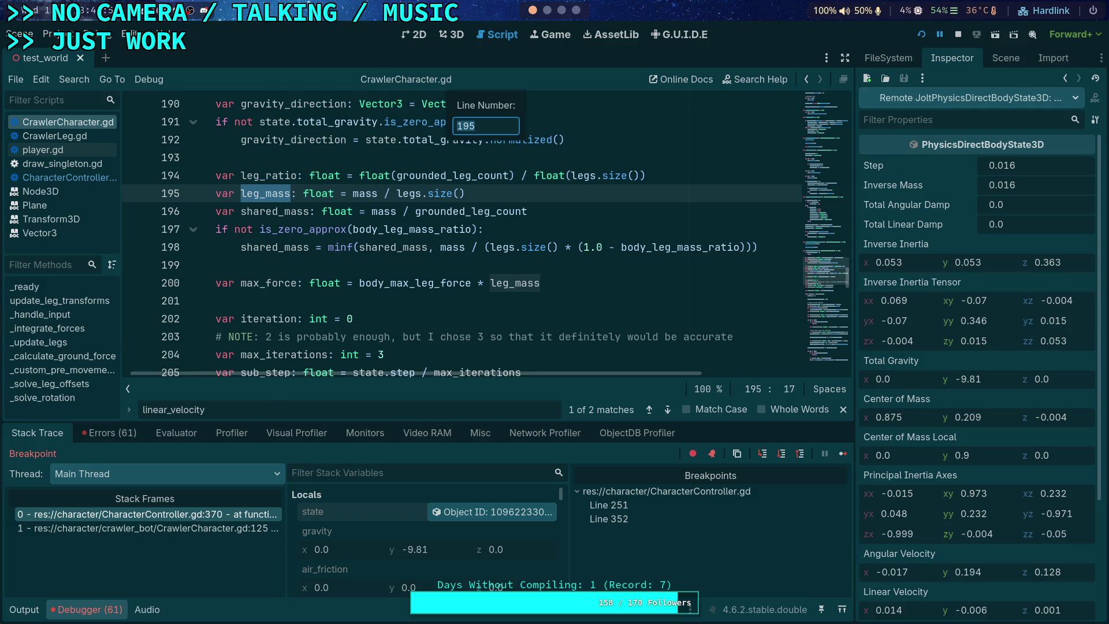
{"action": "key", "text": "Escape"}
{"action": "key", "text": "ctrl+f"}
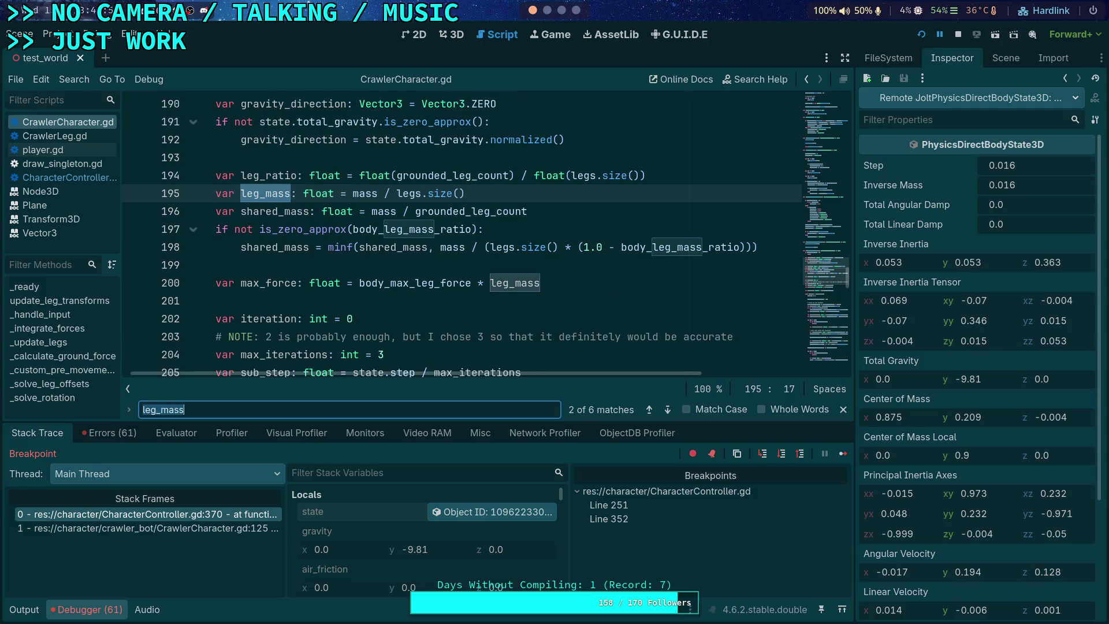
{"action": "left_click", "coordinate": [674, 407]}
{"action": "left_click", "coordinate": [674, 406]}
{"action": "left_click", "coordinate": [674, 407]}
{"action": "left_click", "coordinate": [674, 407]}
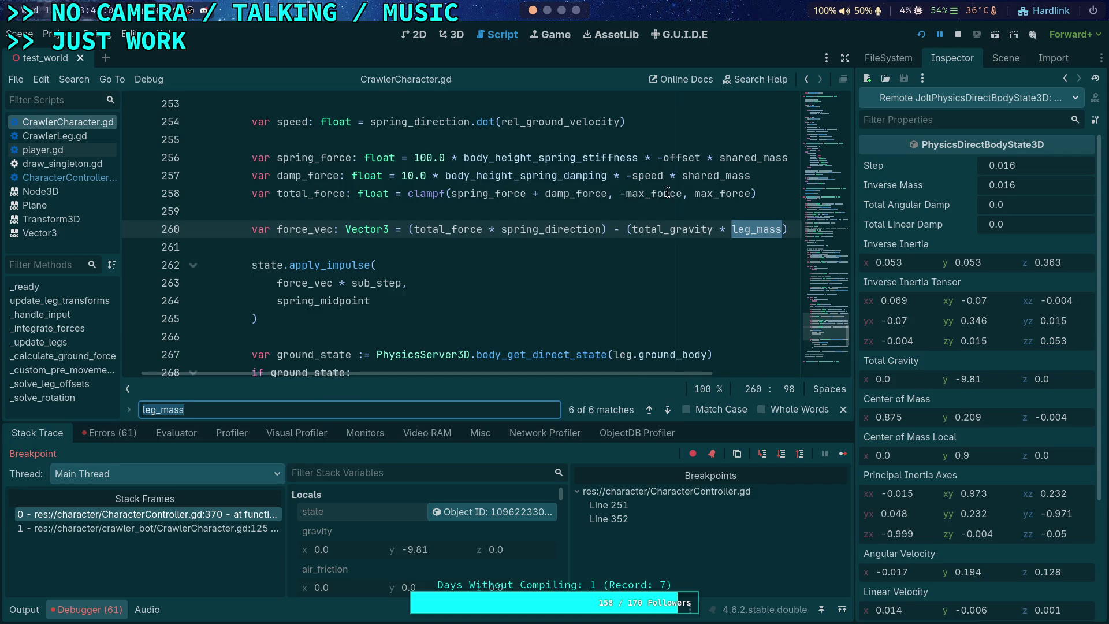
{"action": "mouse_move", "coordinate": [761, 176]}
{"action": "left_mouse_down"}
{"action": "mouse_move", "coordinate": [688, 161]}
{"action": "mouse_move", "coordinate": [700, 161]}
{"action": "left_mouse_up"}
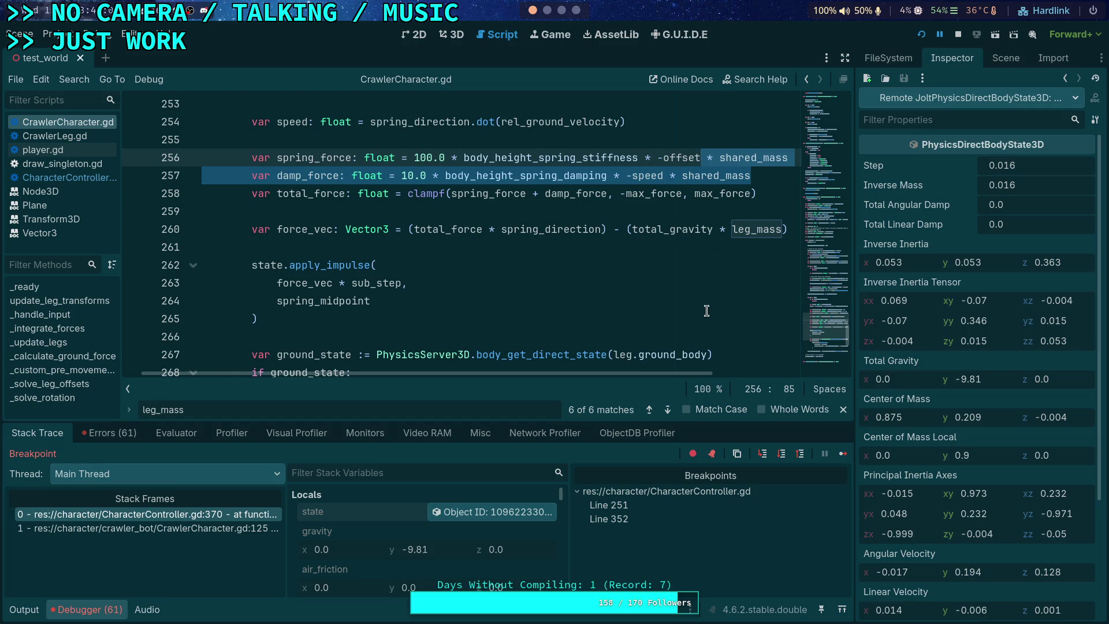
{"action": "left_click", "coordinate": [664, 411]}
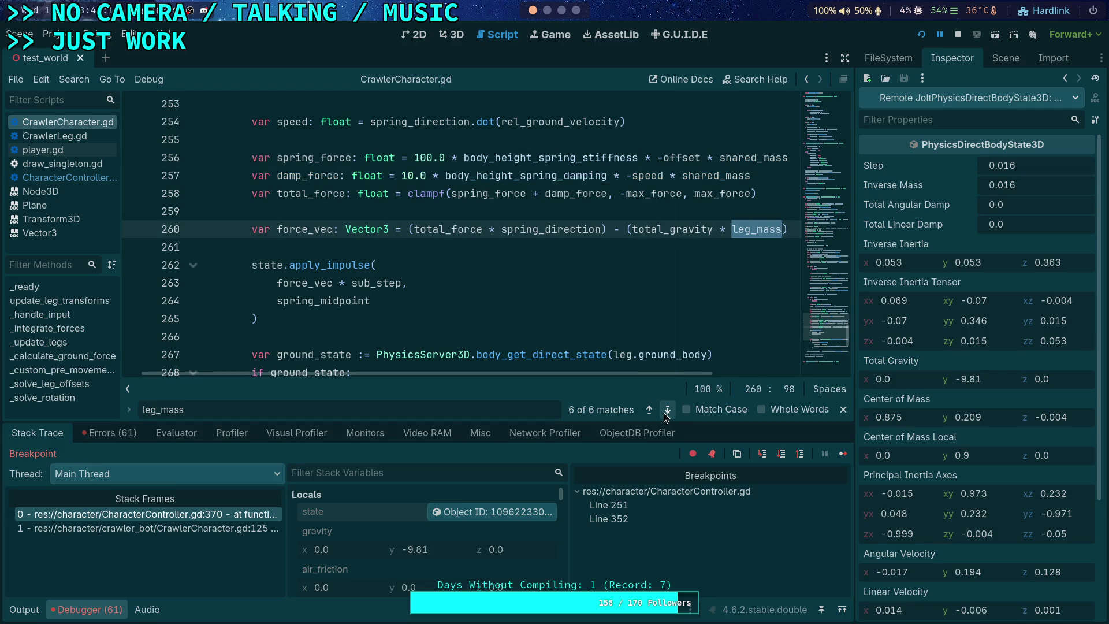
{"action": "key", "text": "Left"}
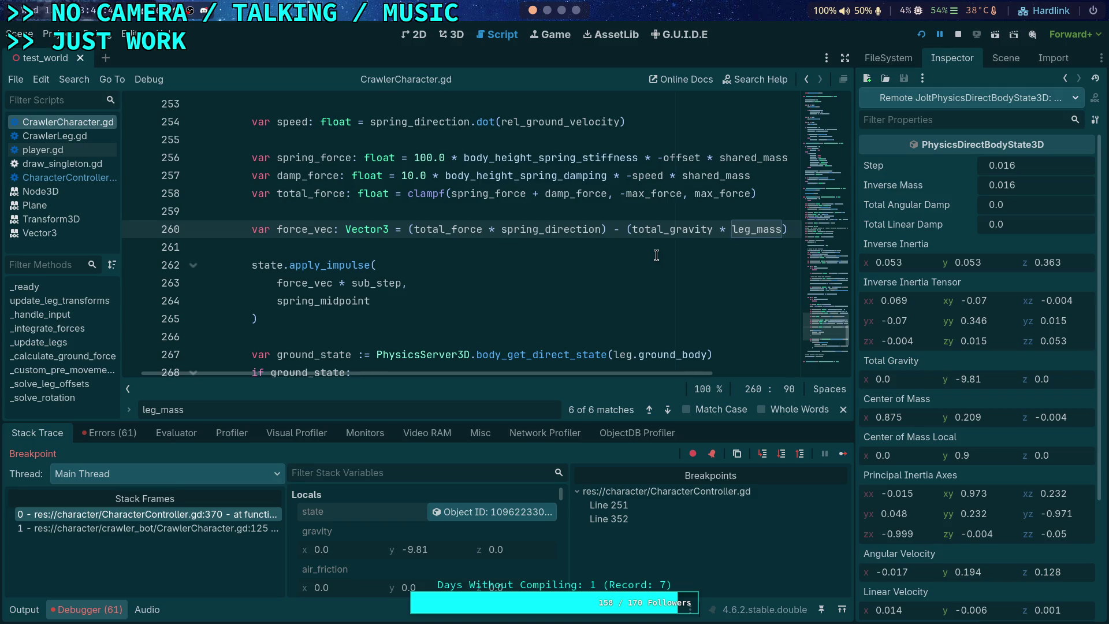
Check body_leg_mass_ratio on line 197, then scroll back down toward line 260
{"action": "scroll", "coordinate": [656, 255], "scroll_direction": "up", "scroll_amount": 15}
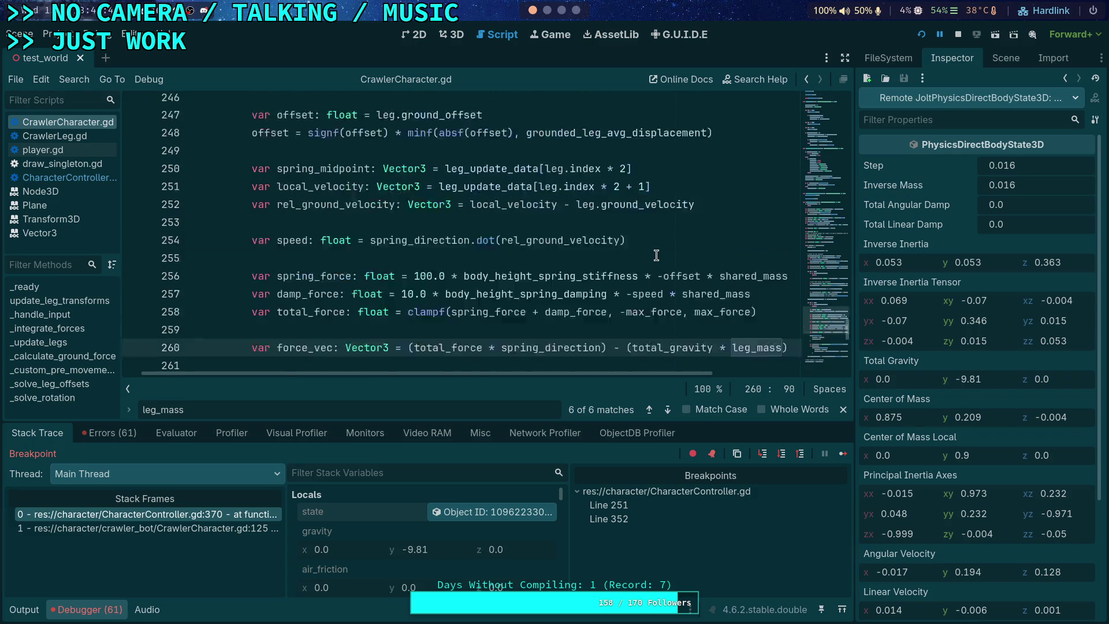
{"action": "scroll", "coordinate": [656, 255], "scroll_direction": "up", "scroll_amount": 6}
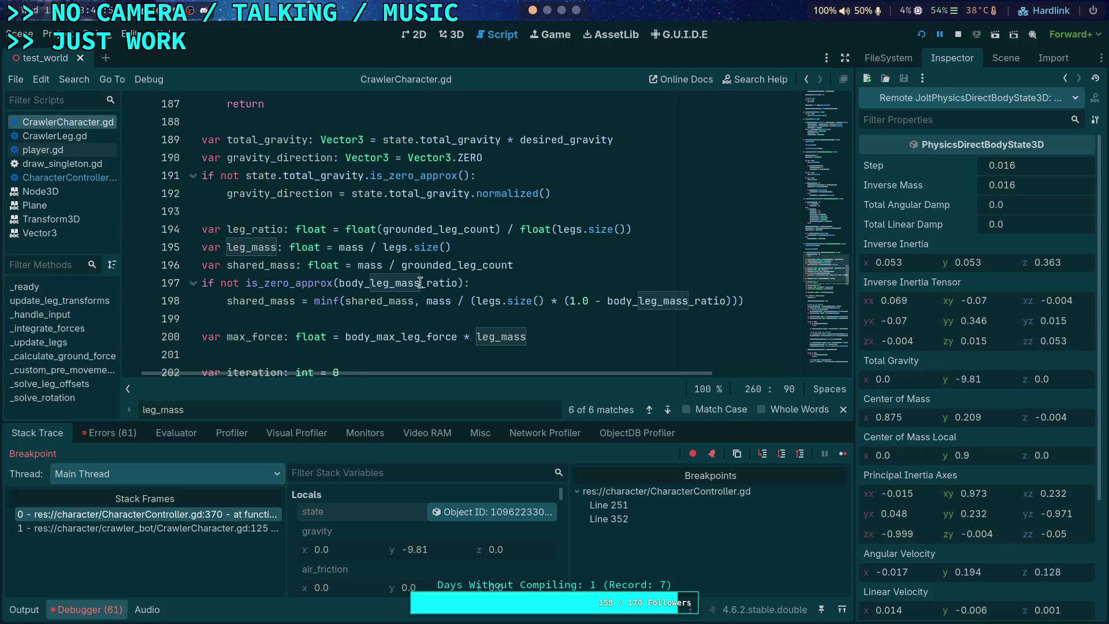
{"action": "double_click", "coordinate": [419, 282]}
{"action": "mouse_move", "coordinate": [549, 375]}
{"action": "left_mouse_down"}
{"action": "mouse_move", "coordinate": [530, 377]}
{"action": "mouse_move", "coordinate": [546, 380]}
{"action": "left_mouse_up"}
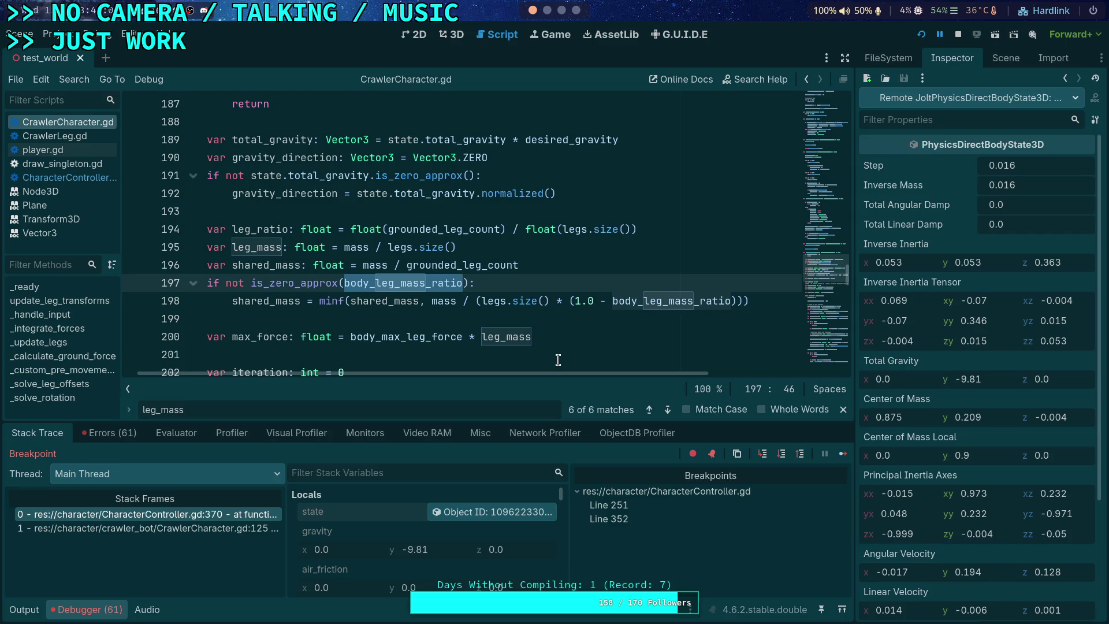
{"action": "scroll", "coordinate": [586, 353], "scroll_direction": "down", "scroll_amount": 13}
{"action": "scroll", "coordinate": [618, 319], "scroll_direction": "down", "scroll_amount": 6}
{"action": "scroll", "coordinate": [620, 353], "scroll_direction": "down", "scroll_amount": 4}
{"action": "left_click_drag", "start_coordinate": [591, 373], "coordinate": [659, 332]}
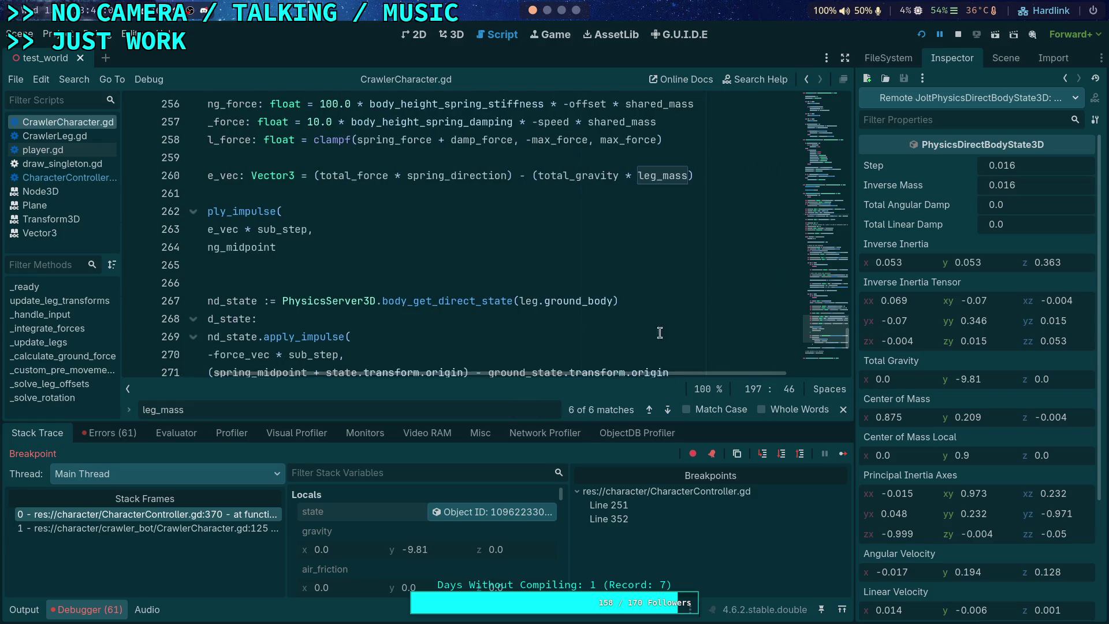
Change leg_mass to shared_mass in line 260's force_vec and stop the debug session
{"action": "left_click", "coordinate": [647, 175]}
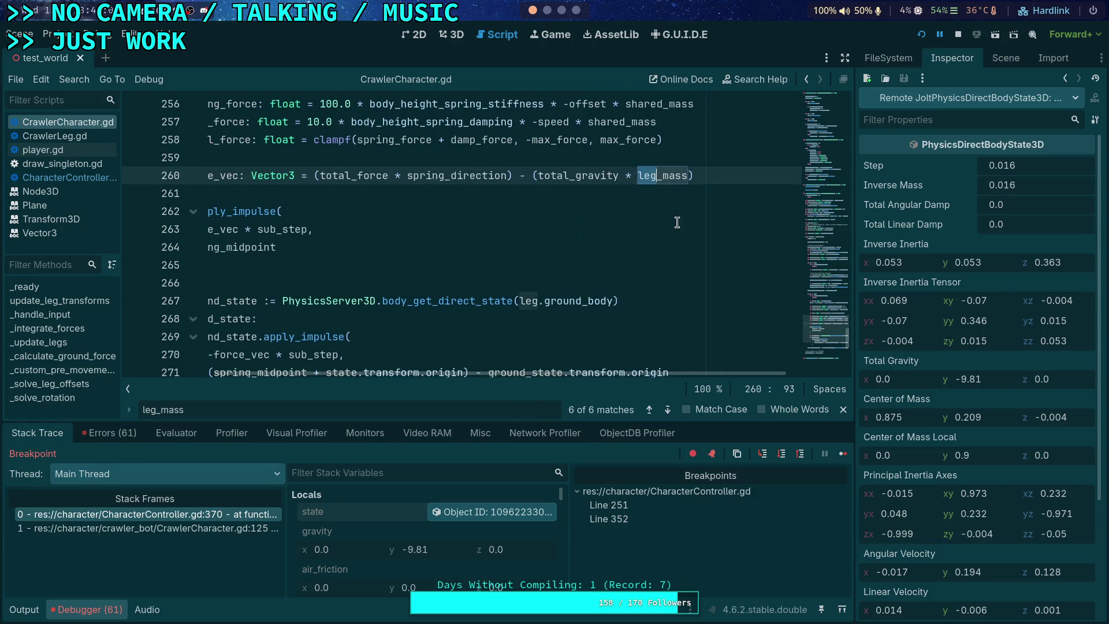
{"action": "key", "text": "ctrl+BackSpace"}
{"action": "type", "text": "shared"}
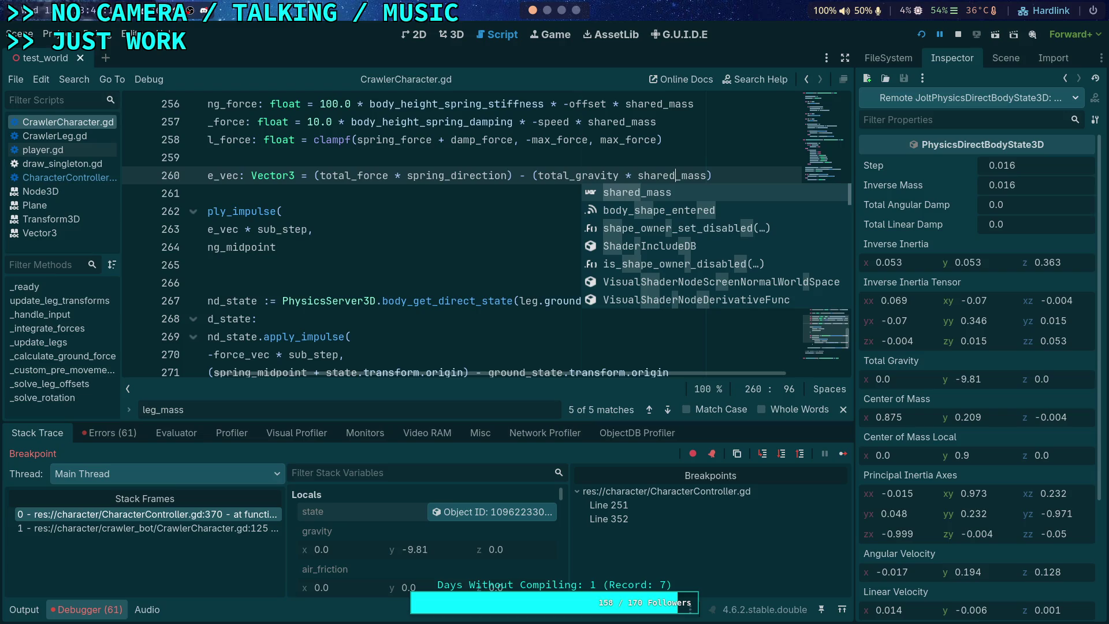
{"action": "left_click", "coordinate": [505, 189]}
{"action": "scroll", "coordinate": [680, 312], "scroll_direction": "up", "scroll_amount": 1}
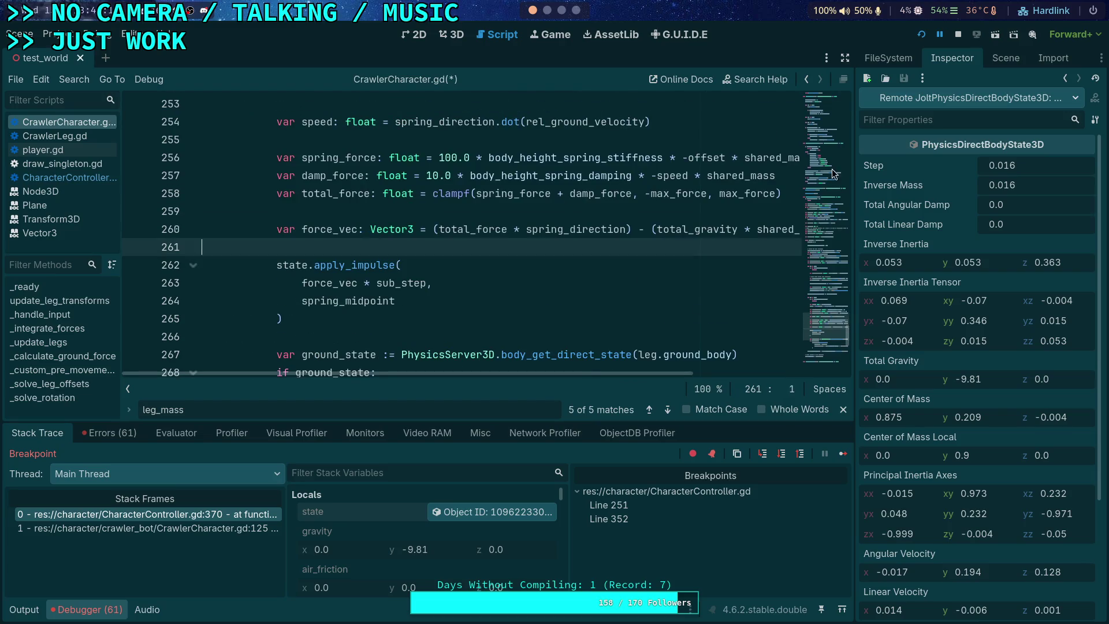
{"action": "left_click", "coordinate": [959, 34]}
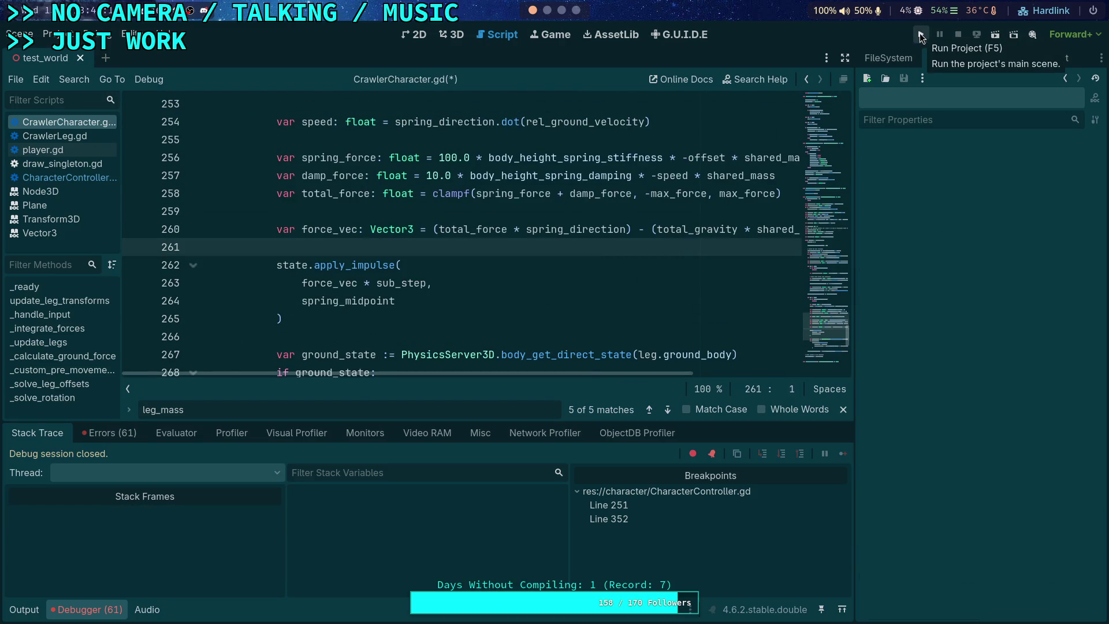
Run and stop the game, delete the line 251 breakpoint, then run the project again
{"action": "left_click", "coordinate": [919, 34]}
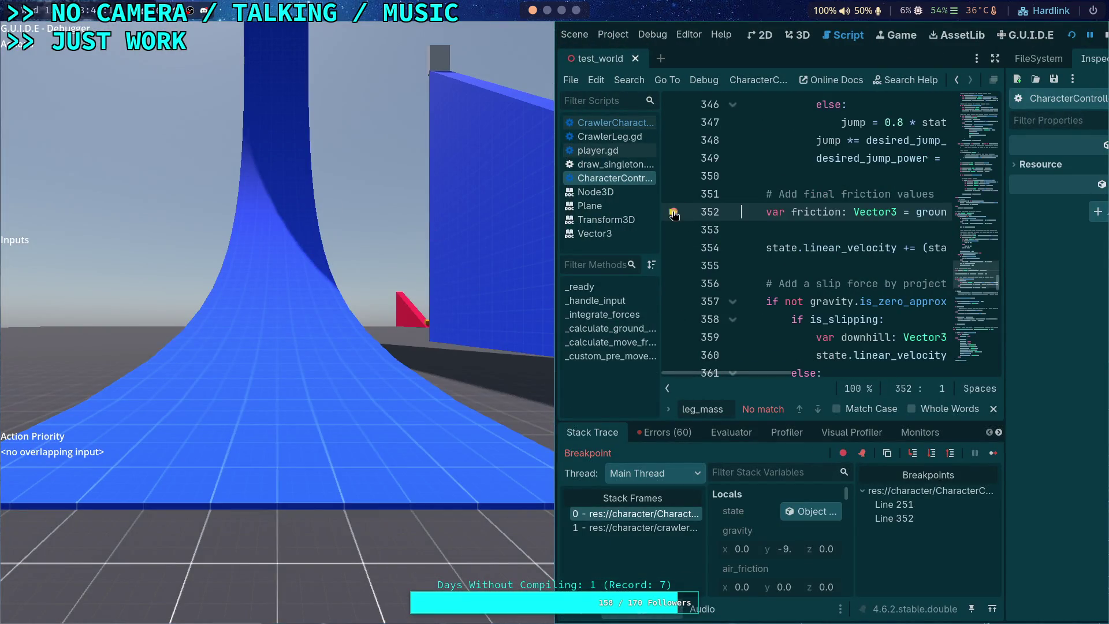
{"action": "left_click", "coordinate": [1104, 36]}
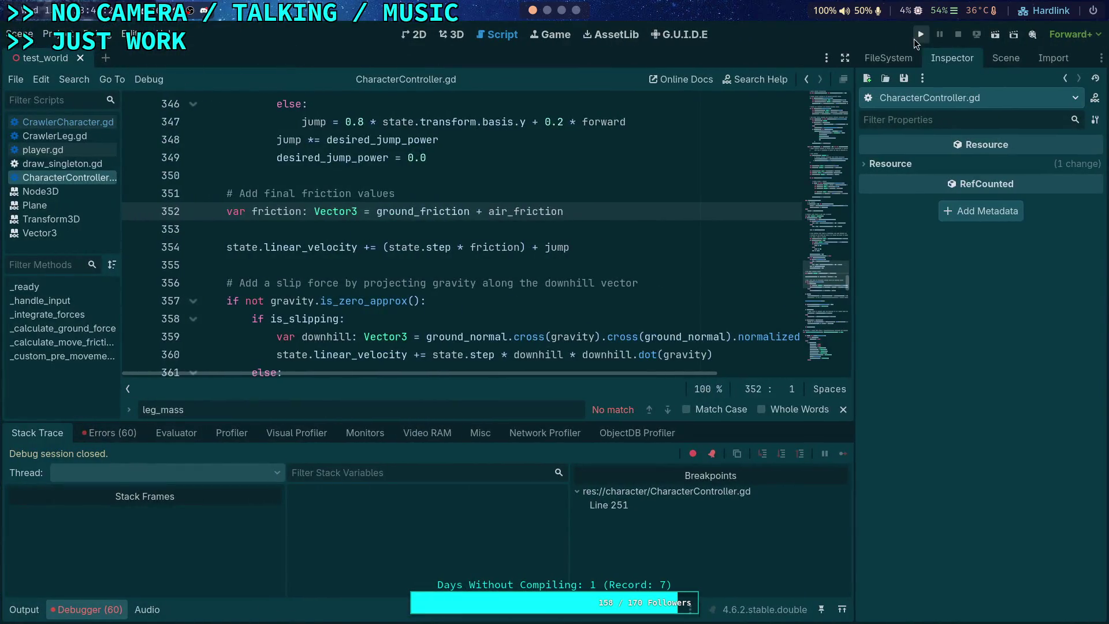
{"action": "left_click", "coordinate": [609, 505]}
{"action": "left_click", "coordinate": [134, 229]}
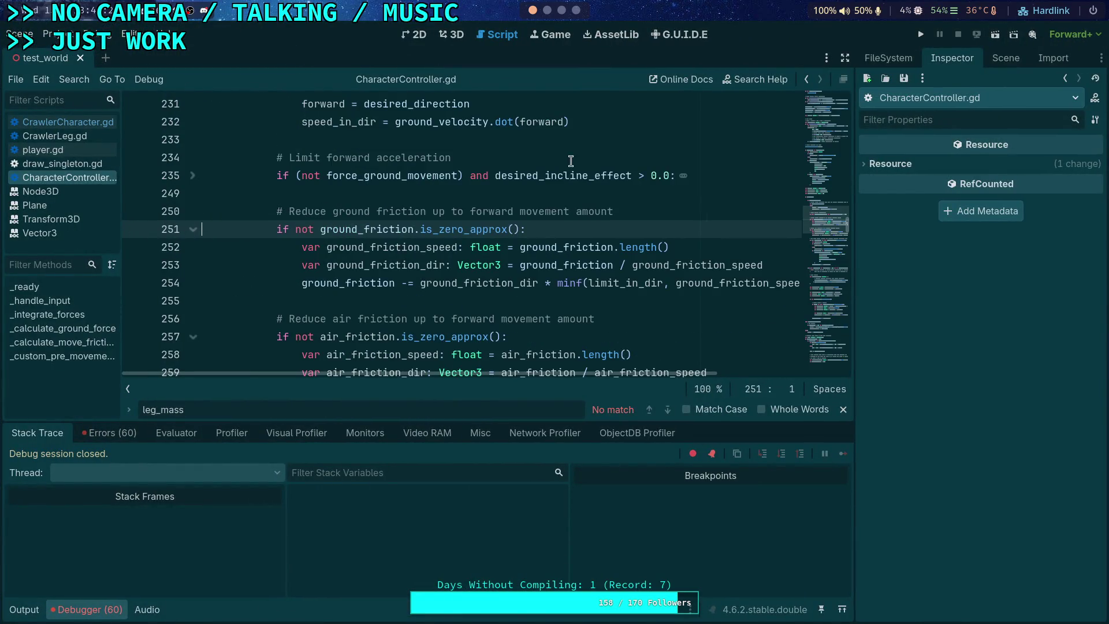
{"action": "left_click", "coordinate": [922, 35]}
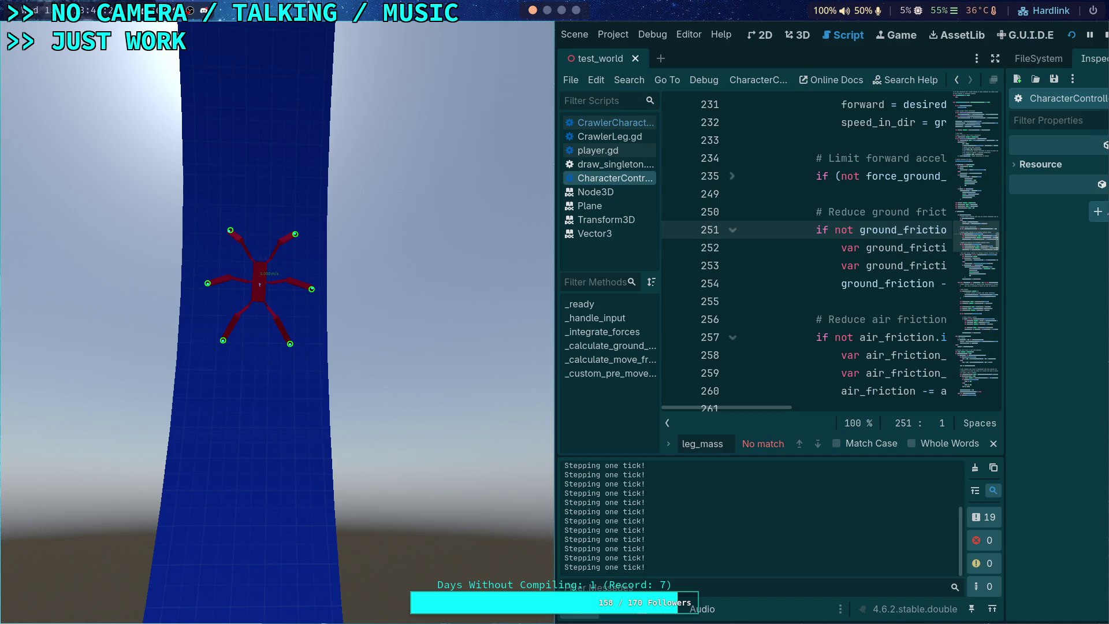
Stop the running crawler game after playing it
{"action": "left_click", "coordinate": [1105, 37]}
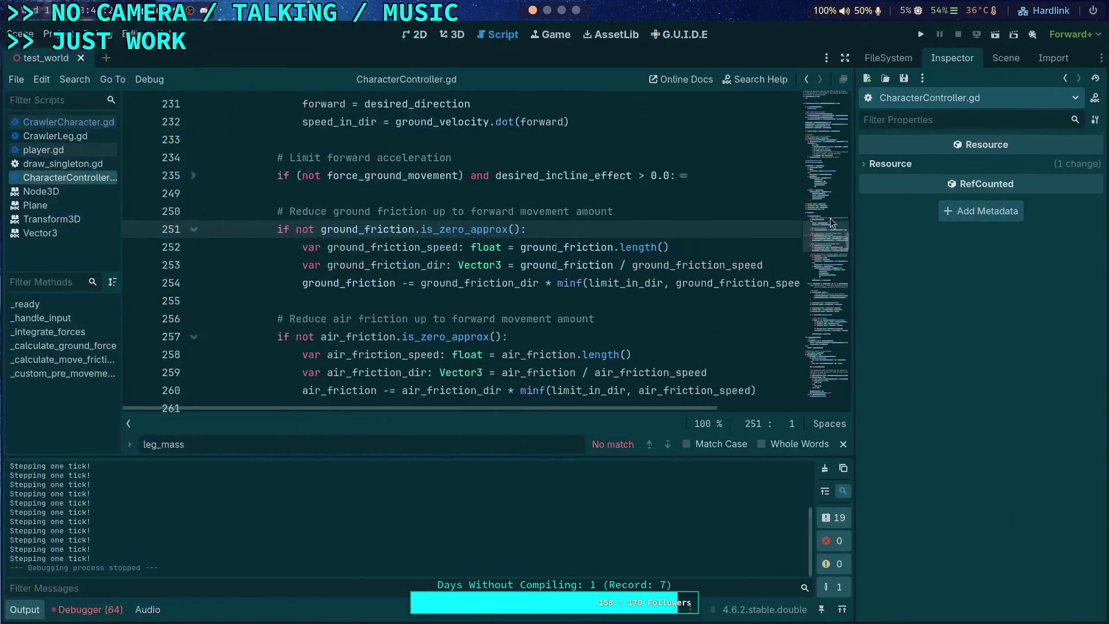
Close the find bar, open the big_crawler_bot scene and view the CrawlerBot root node's properties
{"action": "left_click", "coordinate": [844, 444]}
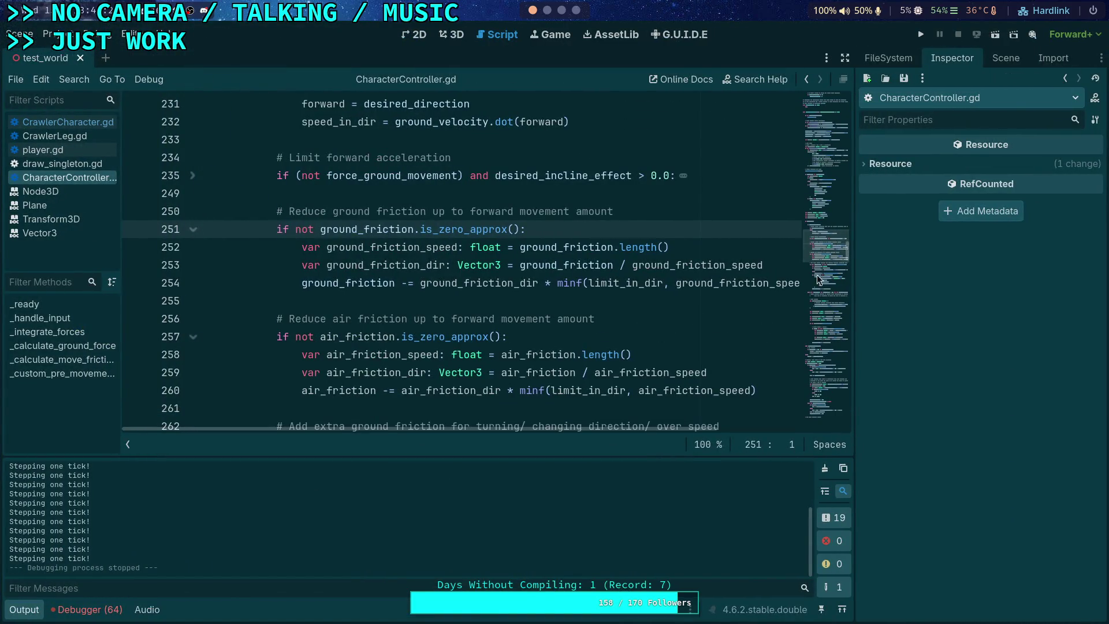
{"action": "scroll", "coordinate": [465, 231], "scroll_direction": "up", "scroll_amount": 20}
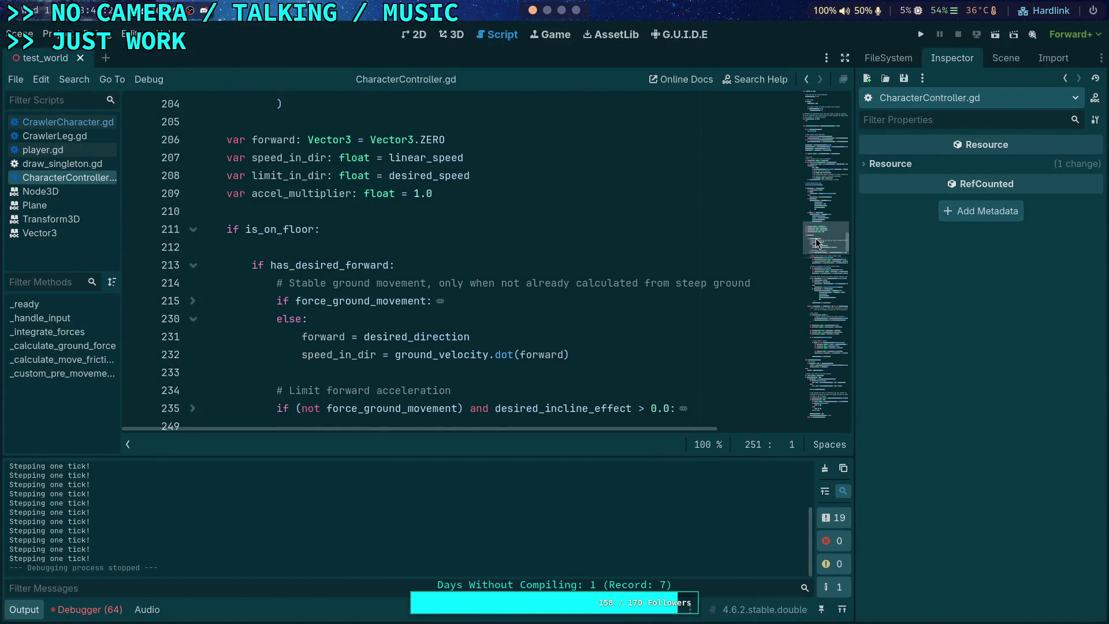
{"action": "left_click", "coordinate": [1010, 59]}
{"action": "left_click", "coordinate": [1082, 426]}
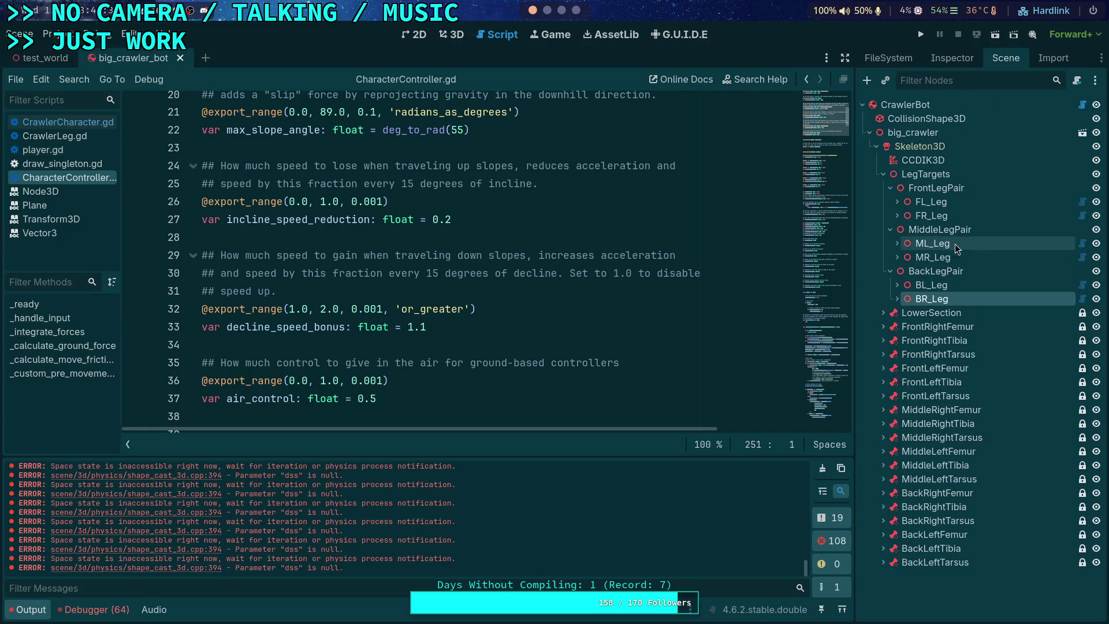
{"action": "left_click", "coordinate": [924, 105]}
{"action": "left_click", "coordinate": [951, 58]}
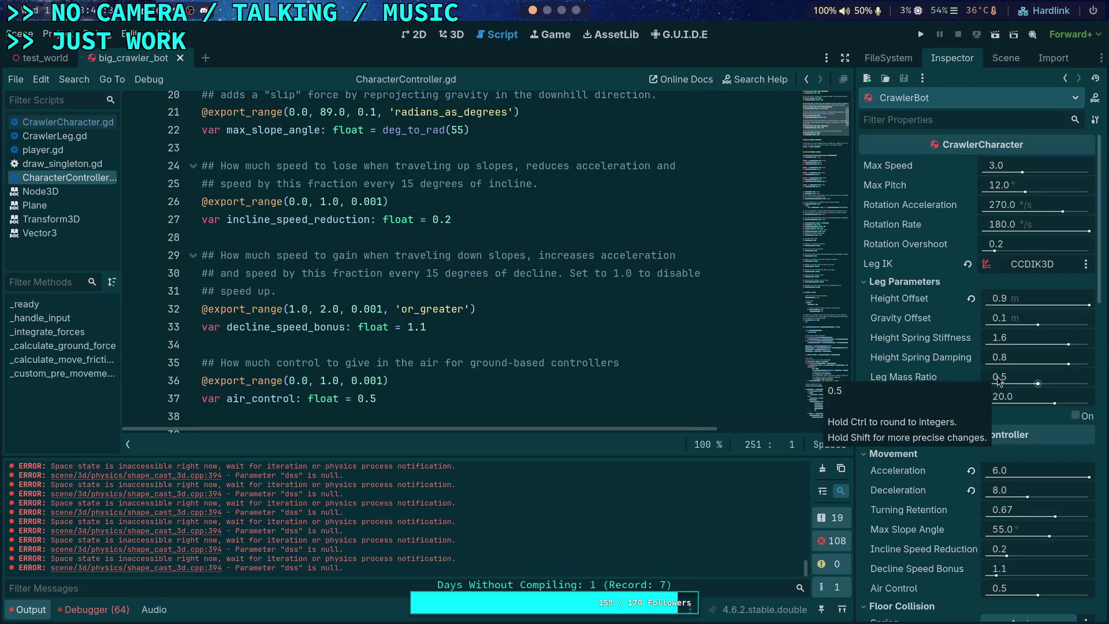
{"action": "mouse_move", "coordinate": [904, 380]}
{"action": "scroll", "coordinate": [507, 276], "scroll_direction": "up", "scroll_amount": 6}
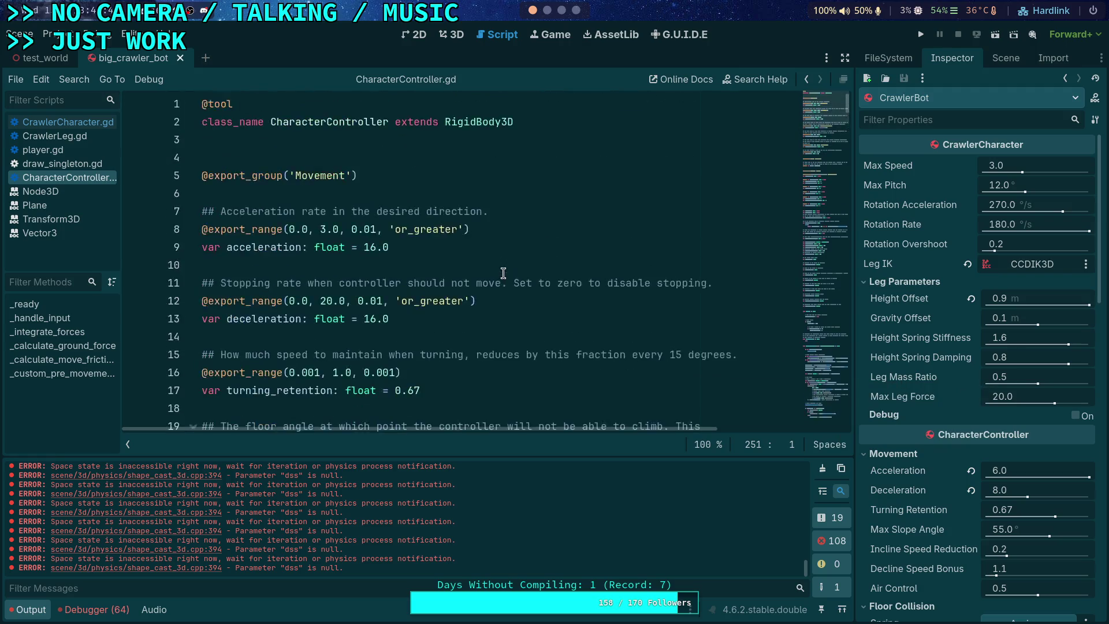
{"action": "scroll", "coordinate": [470, 271], "scroll_direction": "down", "scroll_amount": 4}
{"action": "scroll", "coordinate": [466, 274], "scroll_direction": "down", "scroll_amount": 5}
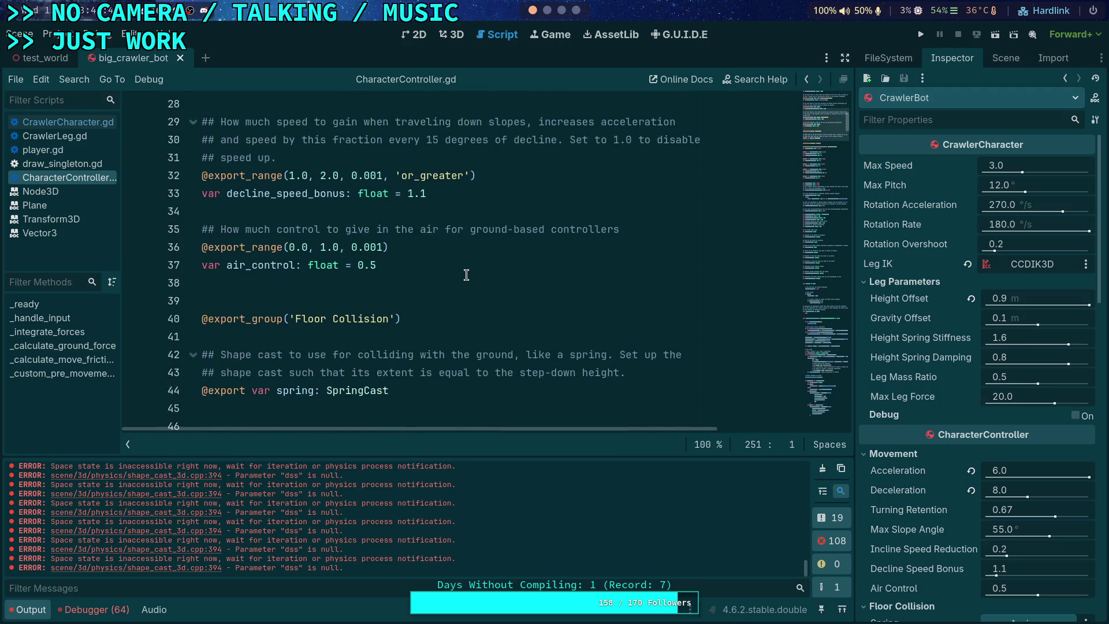
{"action": "scroll", "coordinate": [444, 271], "scroll_direction": "up", "scroll_amount": 1}
Delete the outdated 'not higher than 0.5' note from CrawlerCharacter.gd and save the script
{"action": "left_click", "coordinate": [57, 121]}
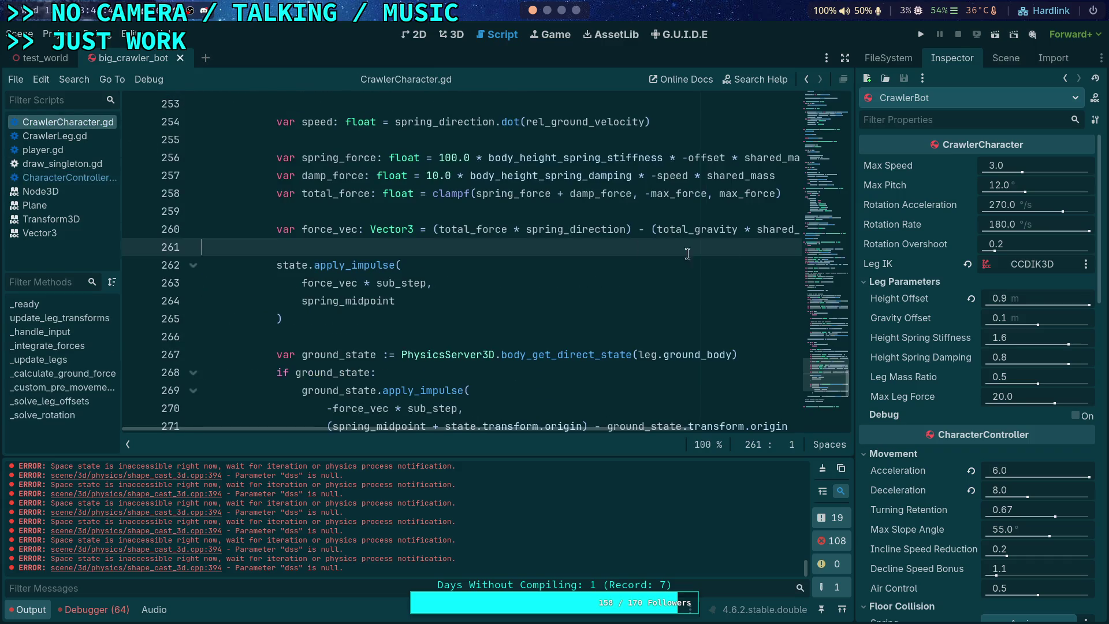
{"action": "left_click_drag", "start_coordinate": [834, 393], "coordinate": [826, 101]}
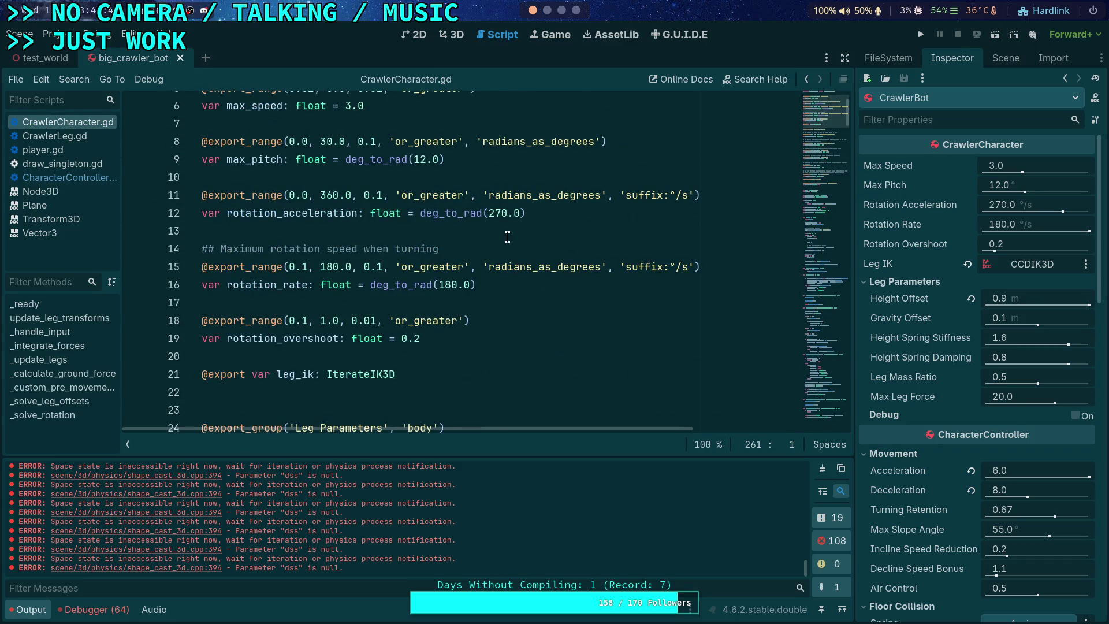
{"action": "scroll", "coordinate": [507, 237], "scroll_direction": "up", "scroll_amount": 2}
{"action": "scroll", "coordinate": [433, 286], "scroll_direction": "down", "scroll_amount": 6}
{"action": "scroll", "coordinate": [430, 286], "scroll_direction": "down", "scroll_amount": 6}
{"action": "left_click_drag", "start_coordinate": [549, 212], "coordinate": [549, 229]}
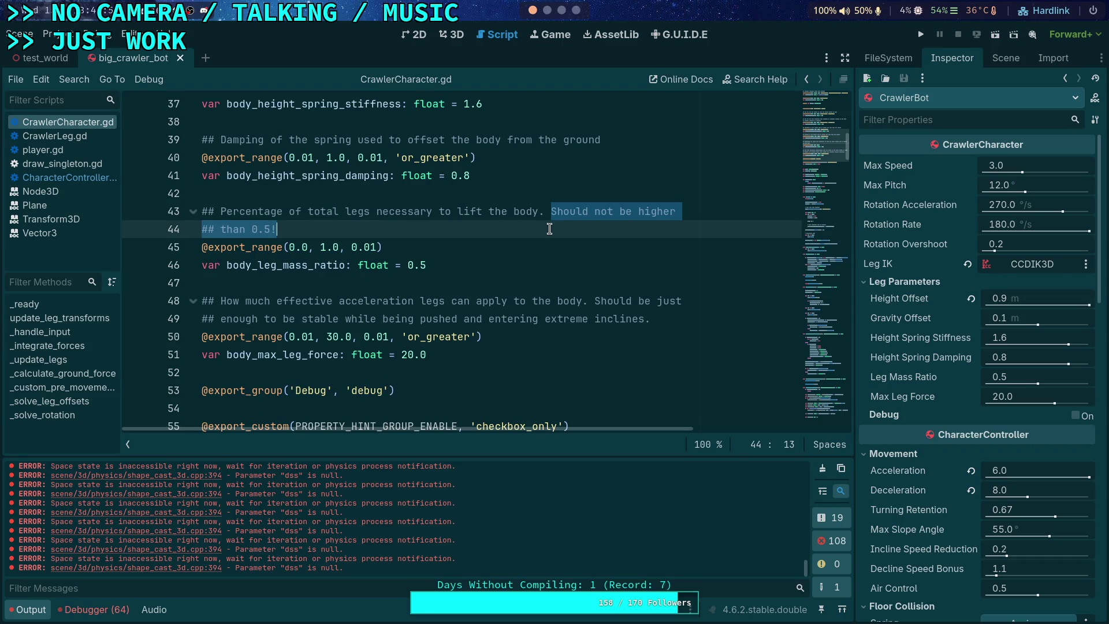
{"action": "key", "text": "BackSpace"}
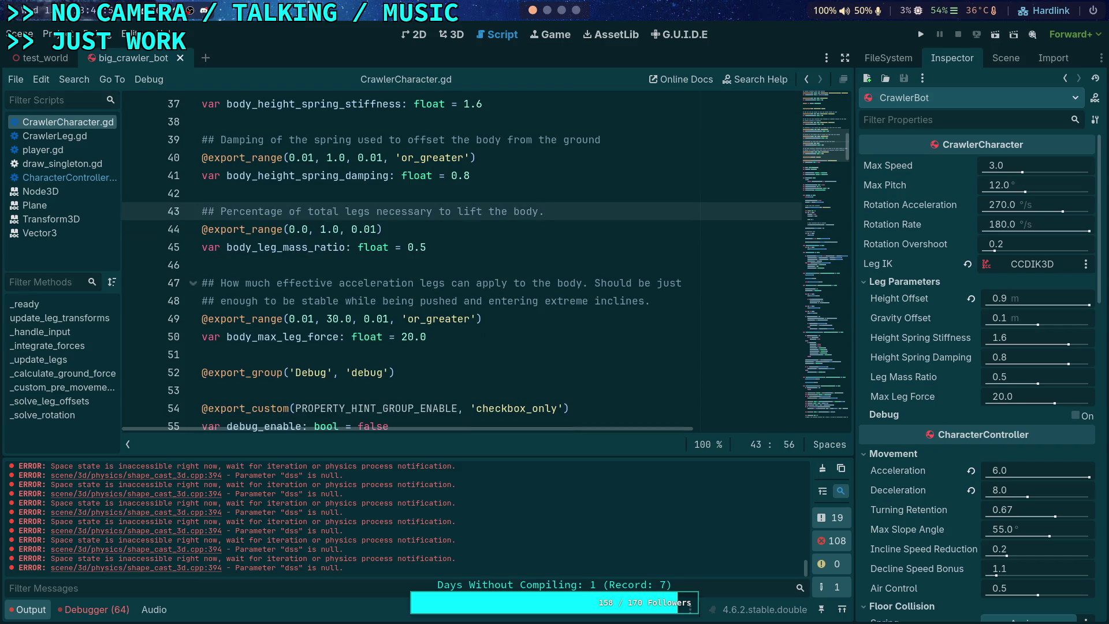
{"action": "key", "text": "ctrl+s"}
Set CrawlerBot's Leg Mass Ratio to 0.6 and close the big_crawler_bot scene
{"action": "left_click", "coordinate": [1030, 376]}
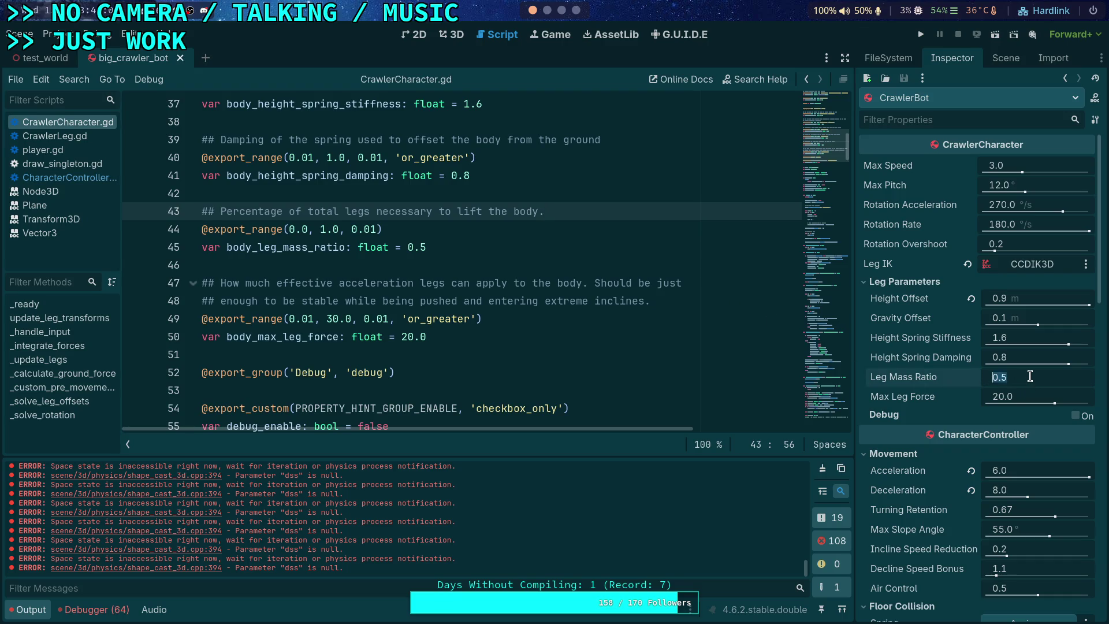
{"action": "key", "text": "BackSpace"}
{"action": "type", "text": "6"}
{"action": "key", "text": "Return"}
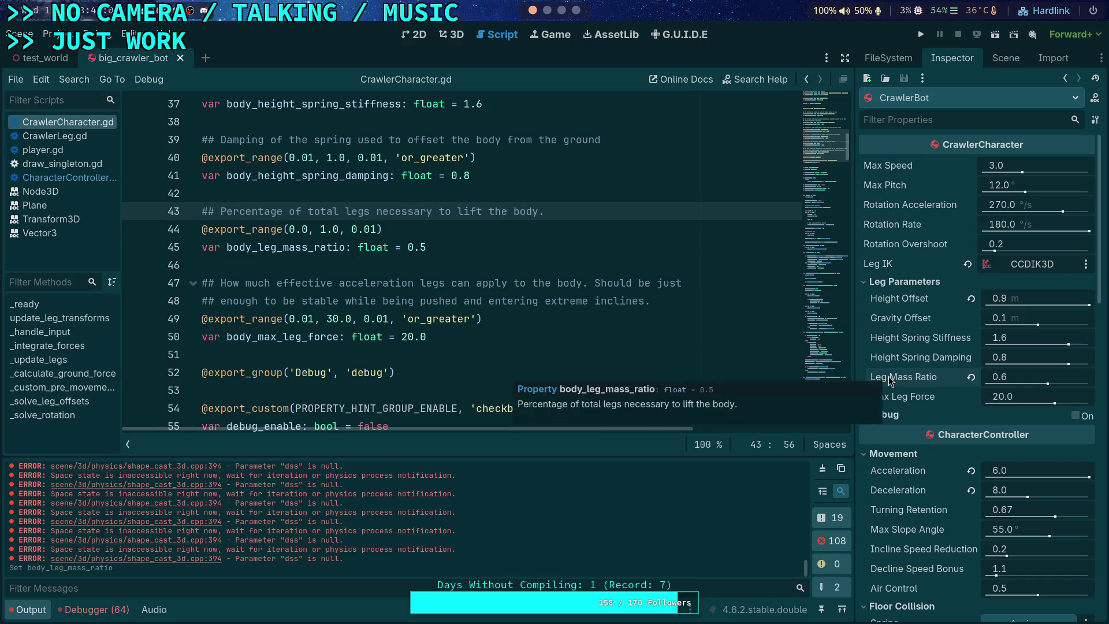
{"action": "left_click", "coordinate": [181, 59]}
Show CrawlerBot's properties, run the project with the game tiled left, then stop it
{"action": "left_click", "coordinate": [1006, 58]}
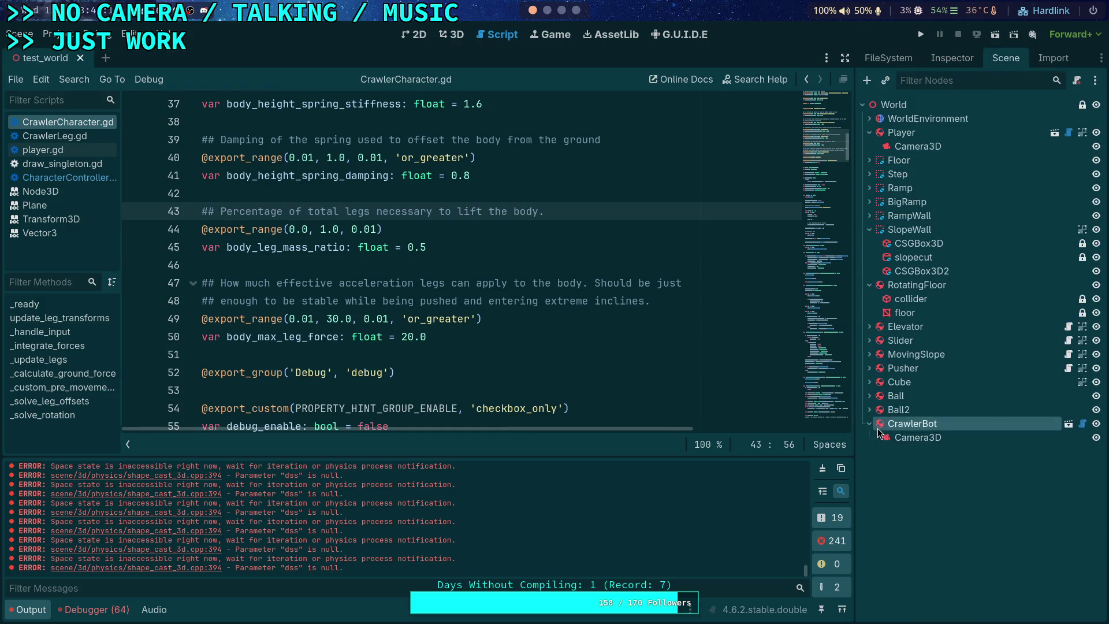
{"action": "left_click", "coordinate": [956, 59]}
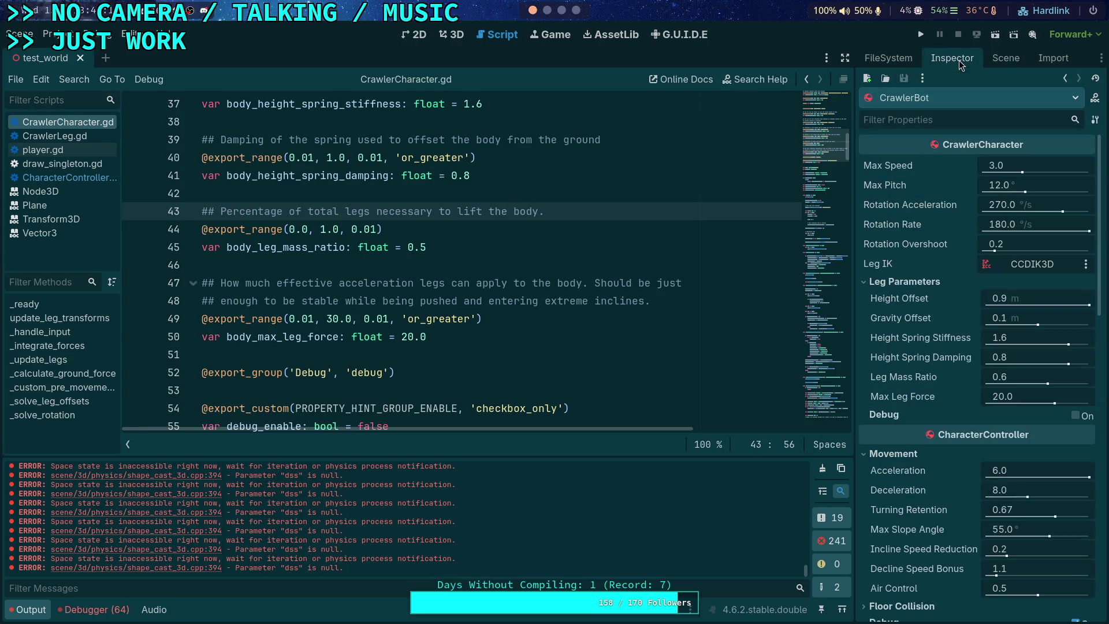
{"action": "left_click", "coordinate": [920, 35]}
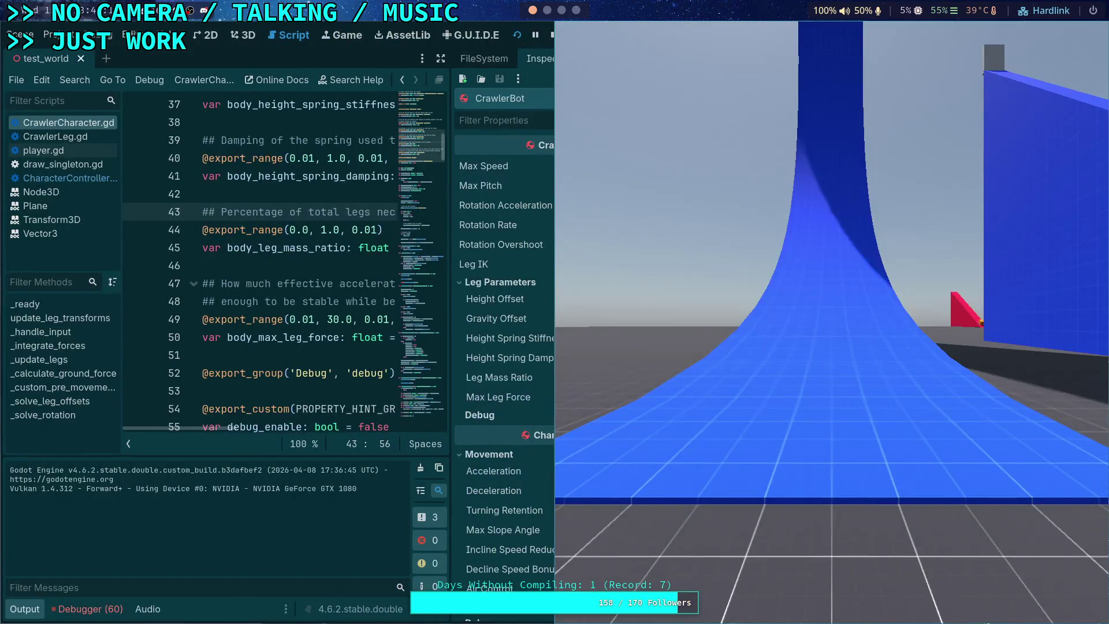
{"action": "key", "text": "super+shift+Left"}
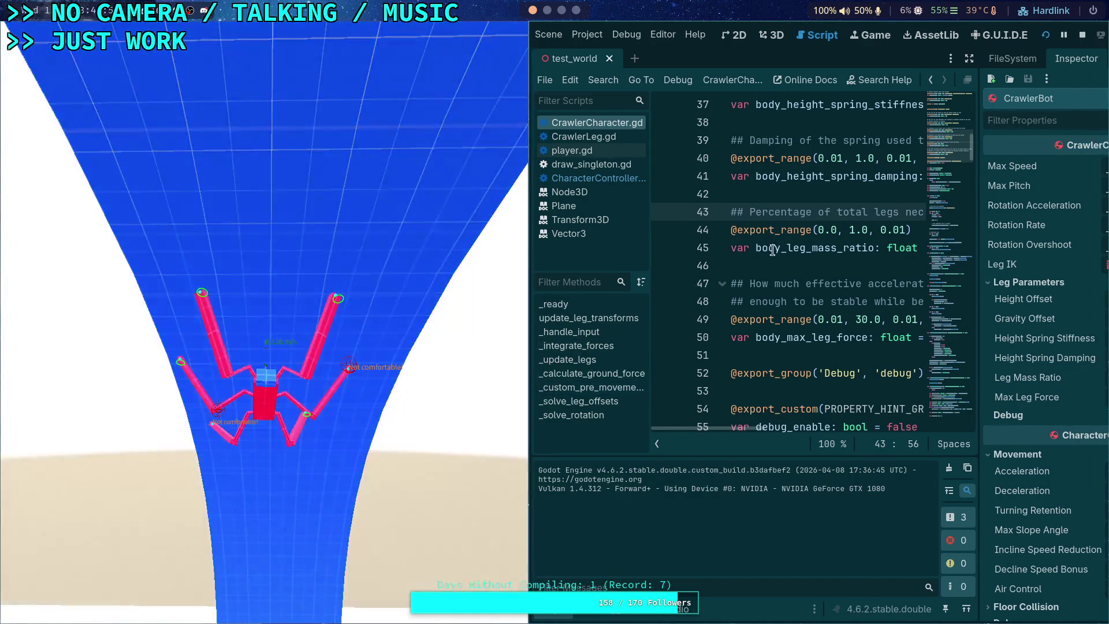
{"action": "key", "text": "F8"}
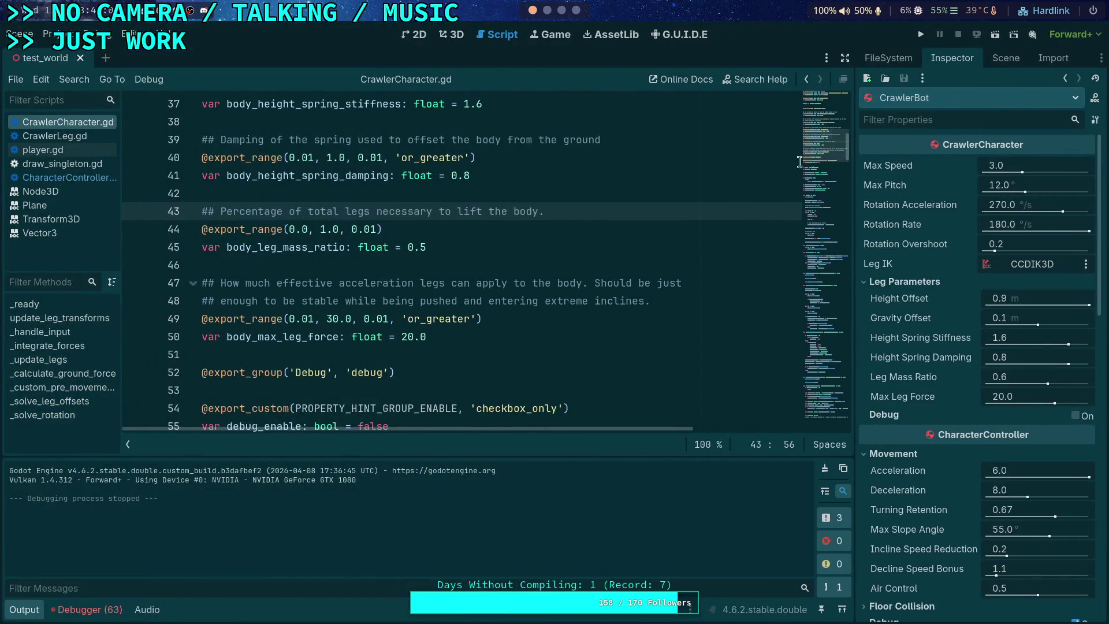
Collapse the output panel and scroll CrawlerCharacter.gd up toward line 203
{"action": "left_click", "coordinate": [855, 381]}
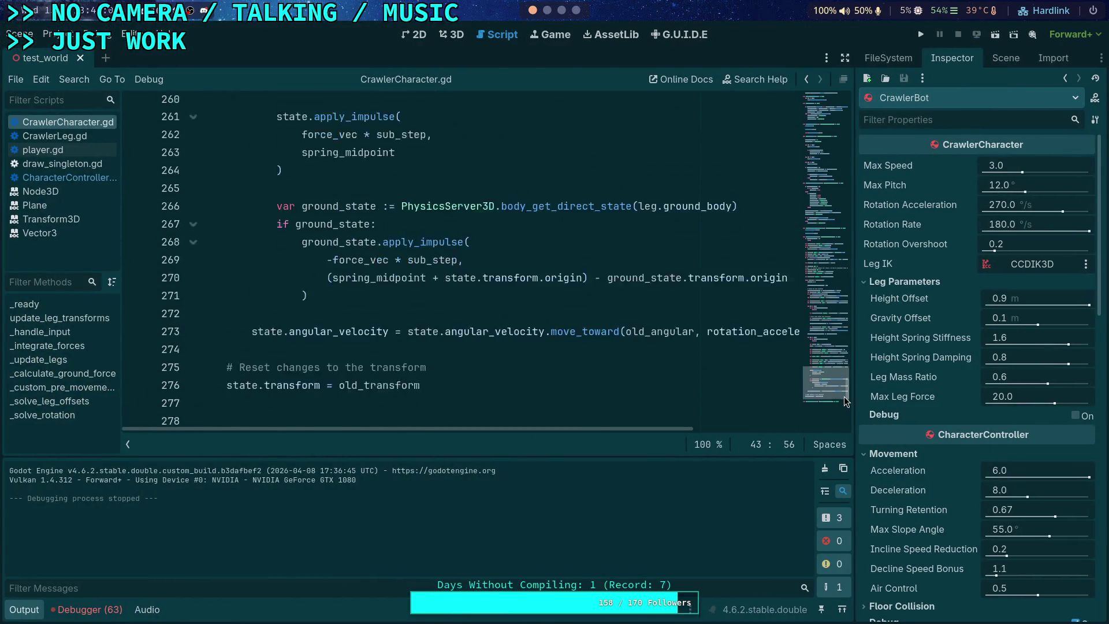
{"action": "scroll", "coordinate": [415, 384], "scroll_direction": "up", "scroll_amount": 2}
{"action": "left_click_drag", "start_coordinate": [456, 428], "coordinate": [657, 432]}
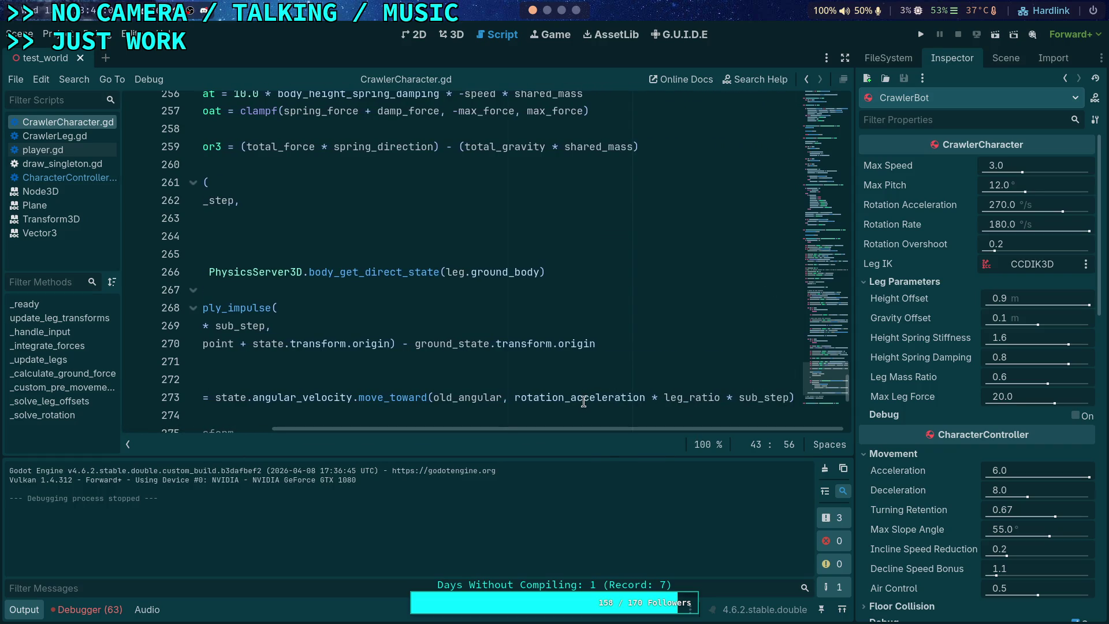
{"action": "mouse_move", "coordinate": [583, 401]}
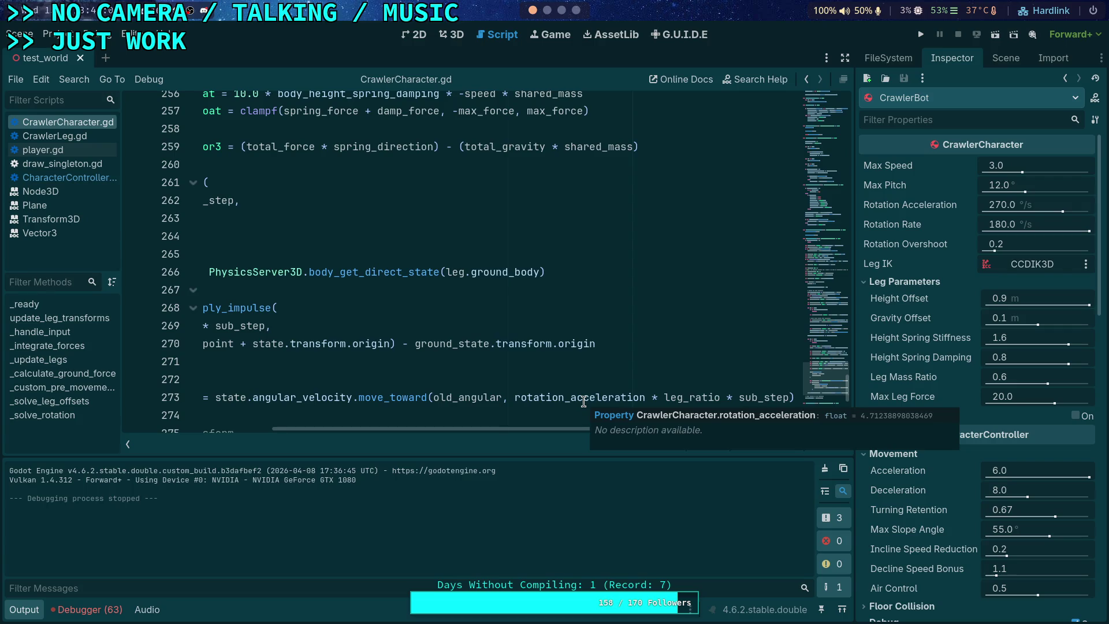
{"action": "key", "text": "ctrl+j"}
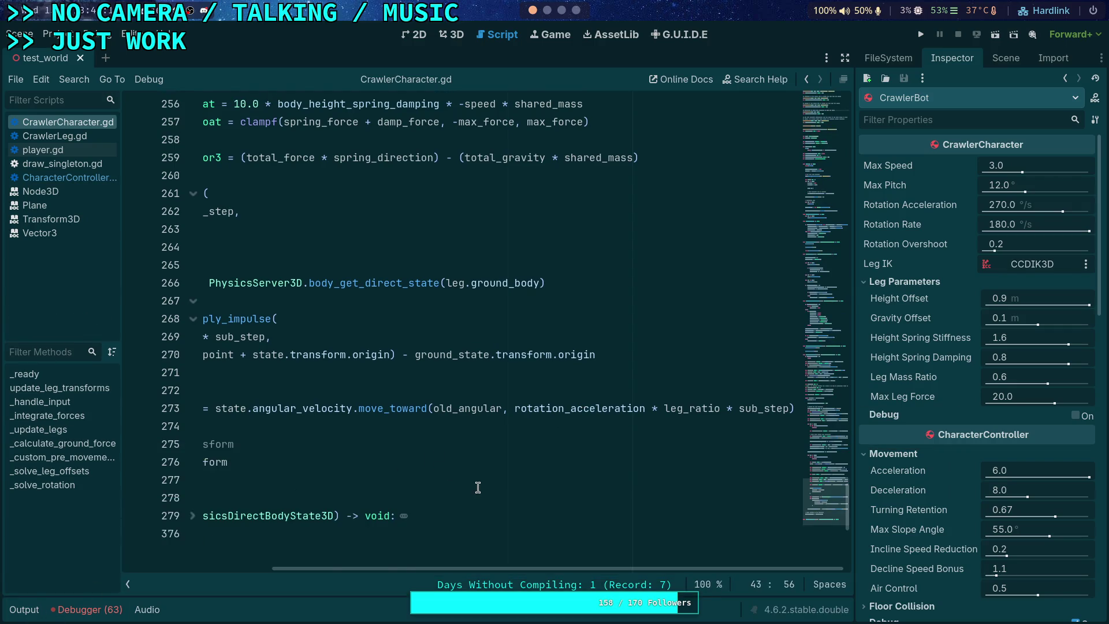
{"action": "scroll", "coordinate": [478, 486], "scroll_direction": "up", "scroll_amount": 1}
{"action": "left_click_drag", "start_coordinate": [516, 569], "coordinate": [368, 570]}
{"action": "scroll", "coordinate": [232, 524], "scroll_direction": "up", "scroll_amount": 8}
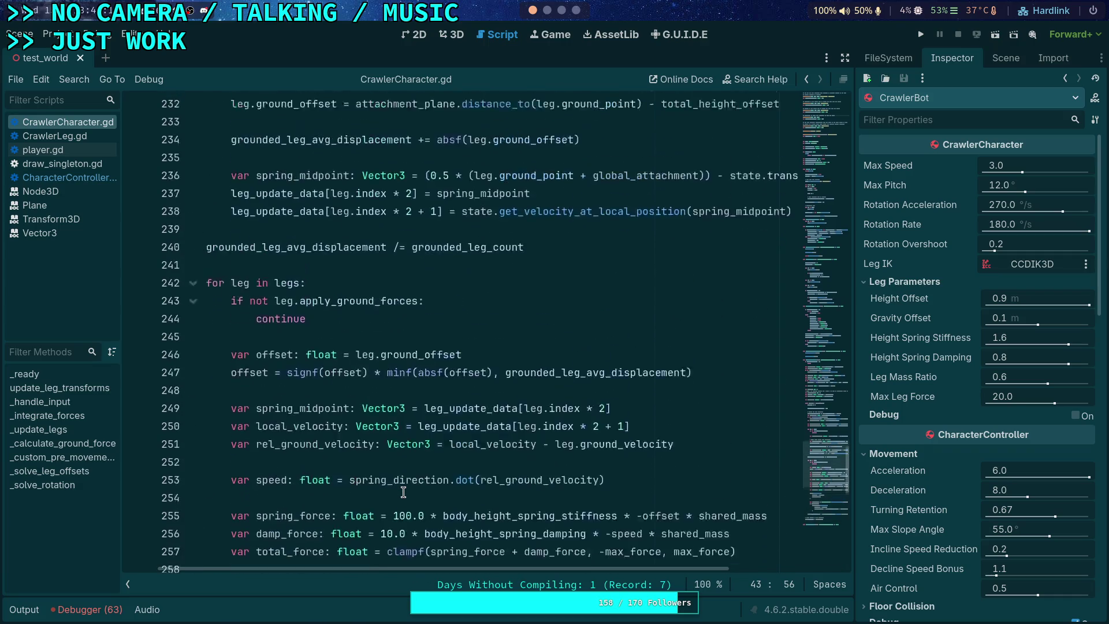
{"action": "scroll", "coordinate": [233, 523], "scroll_direction": "up", "scroll_amount": 13}
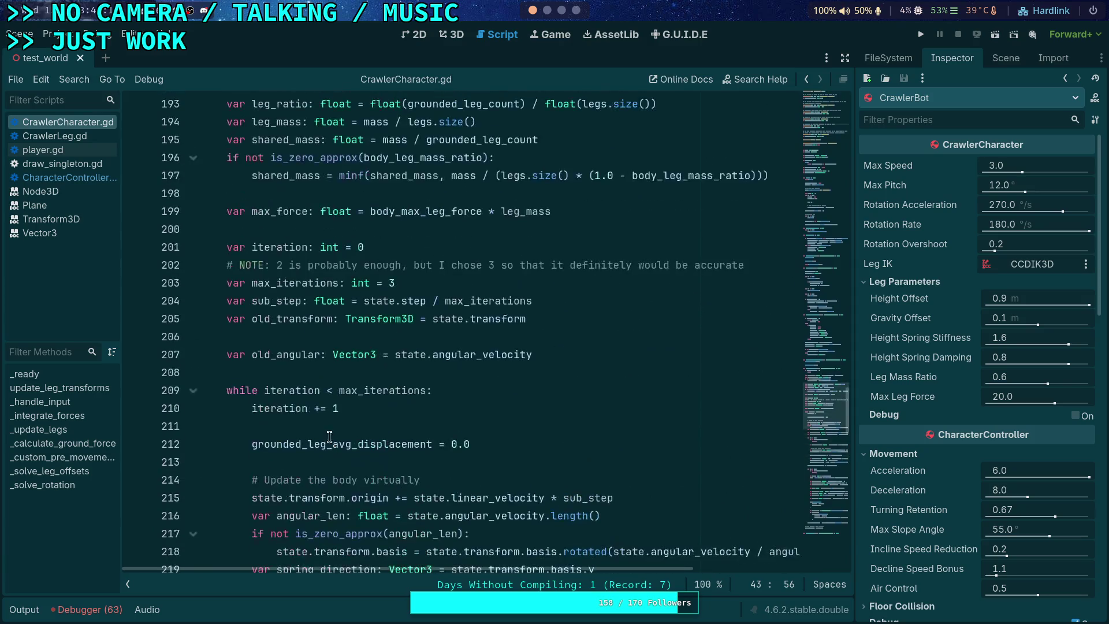
Change max_iterations on line 203 from 3 to 4, save, and run the project again
{"action": "double_click", "coordinate": [388, 340]}
{"action": "type", "text": "4"}
{"action": "key", "text": "ctrl+s"}
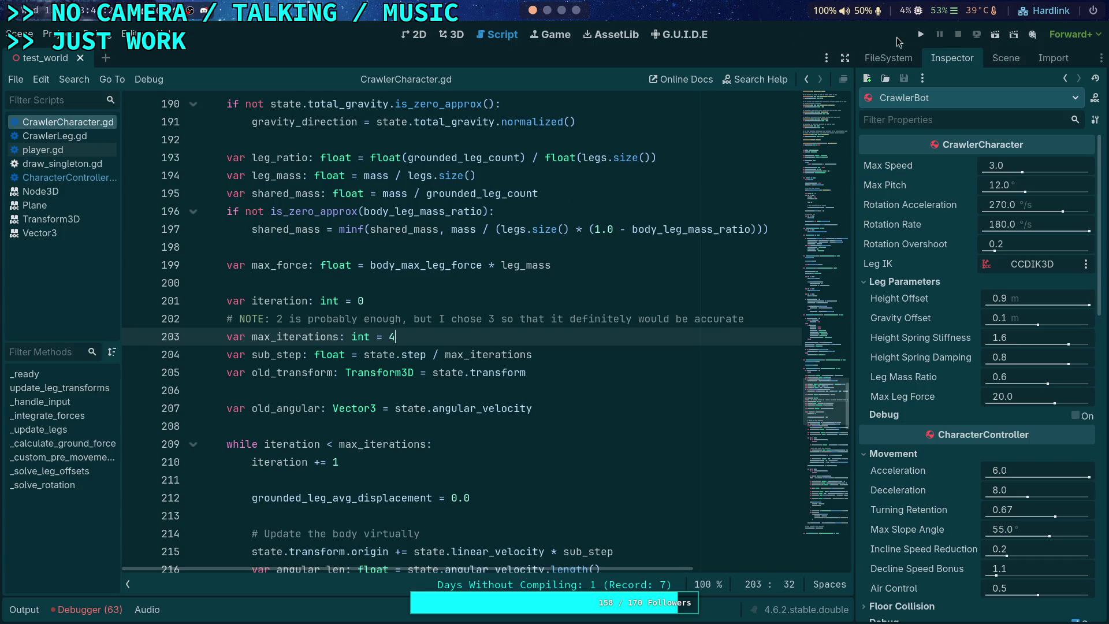
{"action": "left_click", "coordinate": [921, 35]}
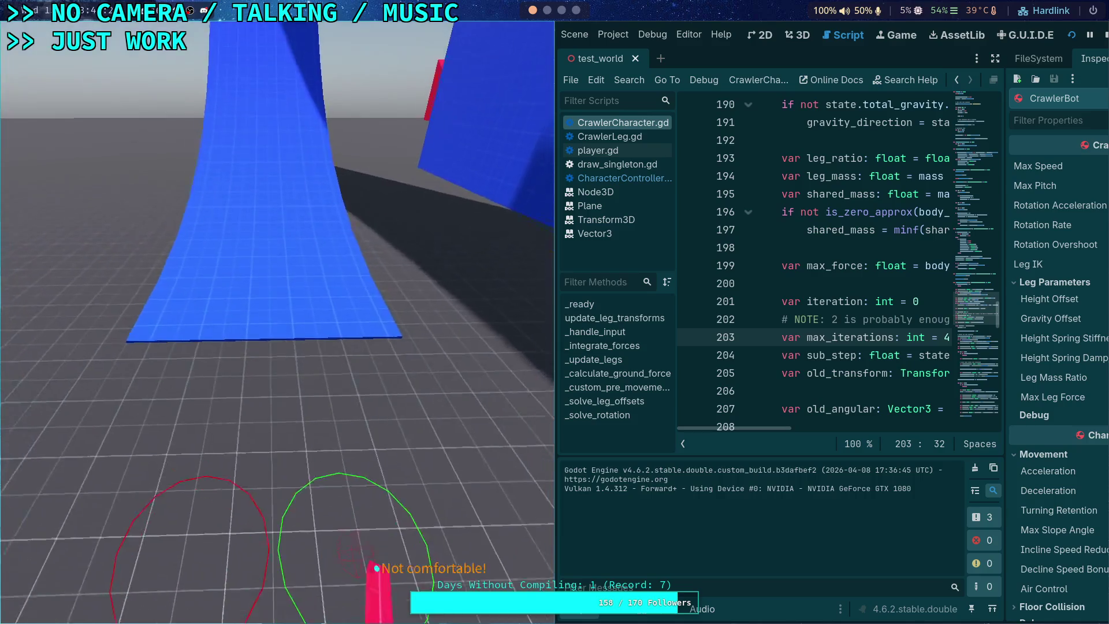
{"action": "key", "text": "w"}
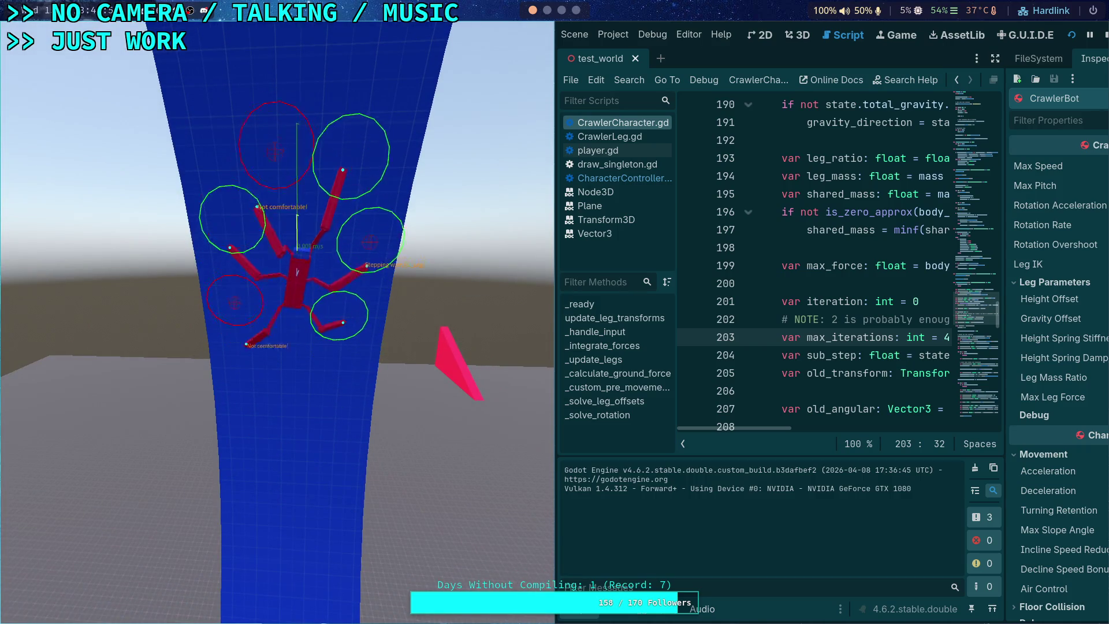
Stop the max_iterations = 4 test run after the crawler climbs the ramp
{"action": "left_click", "coordinate": [1106, 35]}
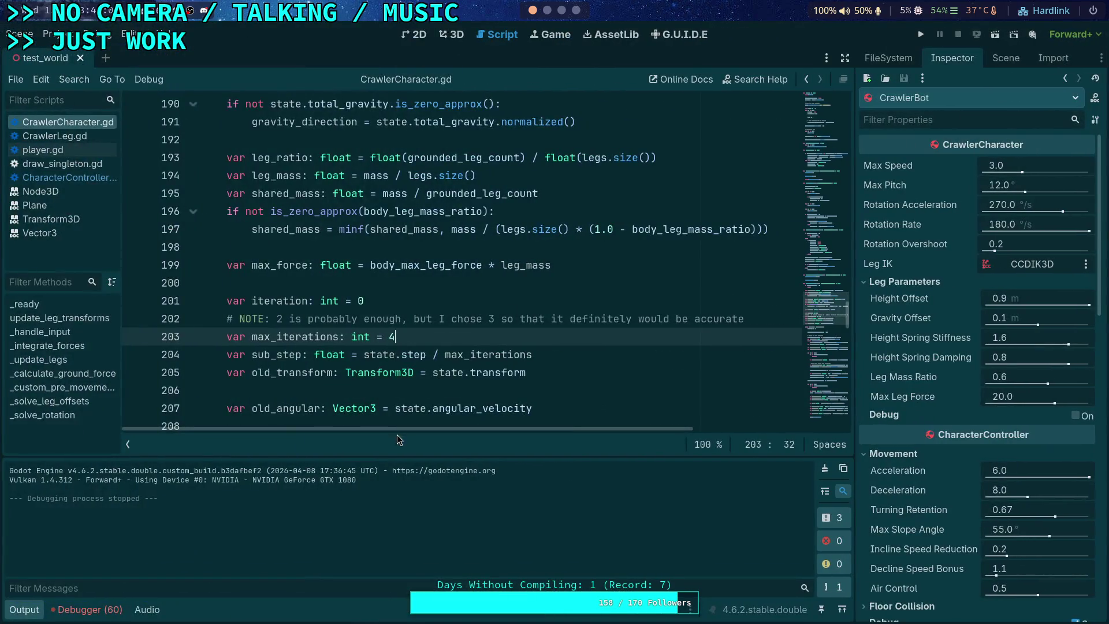
Hide the output panel and select total_gravity on line 259
{"action": "scroll", "coordinate": [416, 392], "scroll_direction": "down", "scroll_amount": 2}
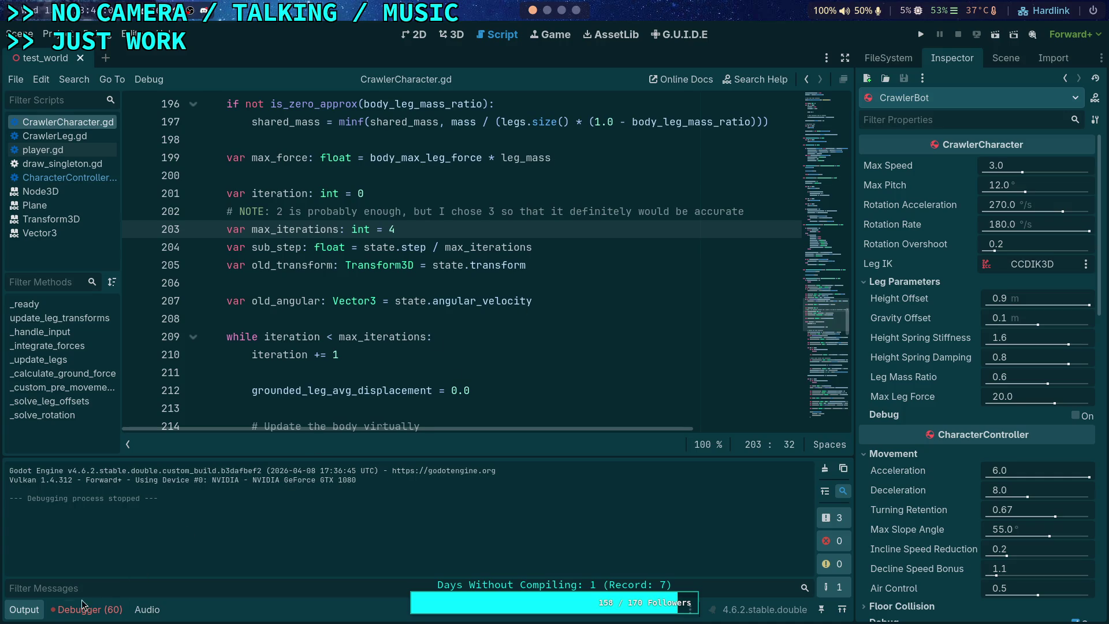
{"action": "left_click", "coordinate": [20, 610]}
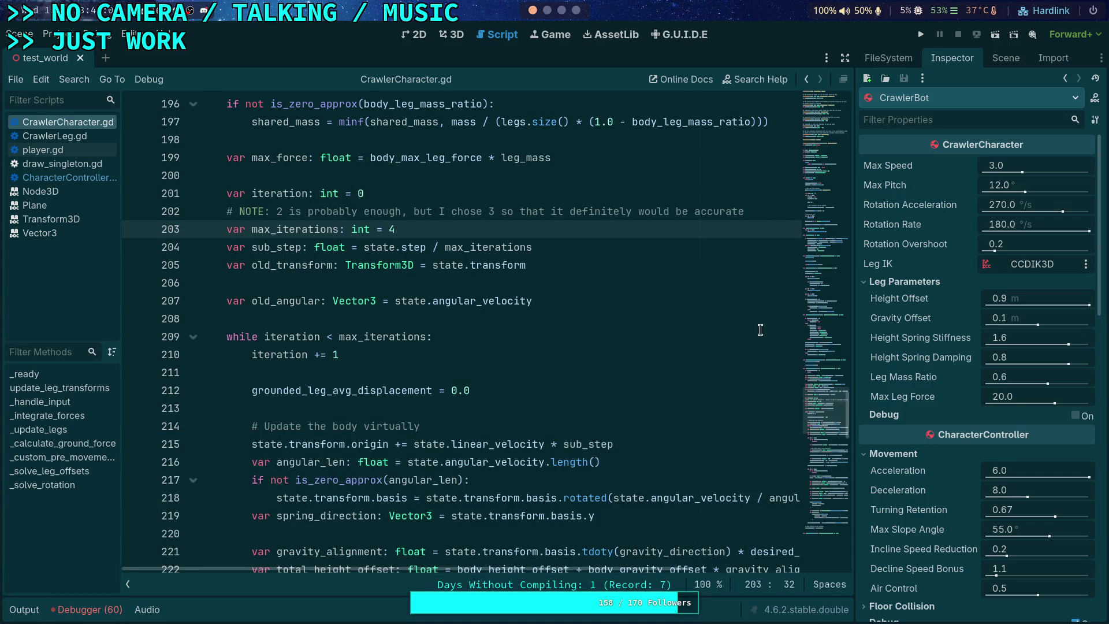
{"action": "scroll", "coordinate": [760, 329], "scroll_direction": "down", "scroll_amount": 5}
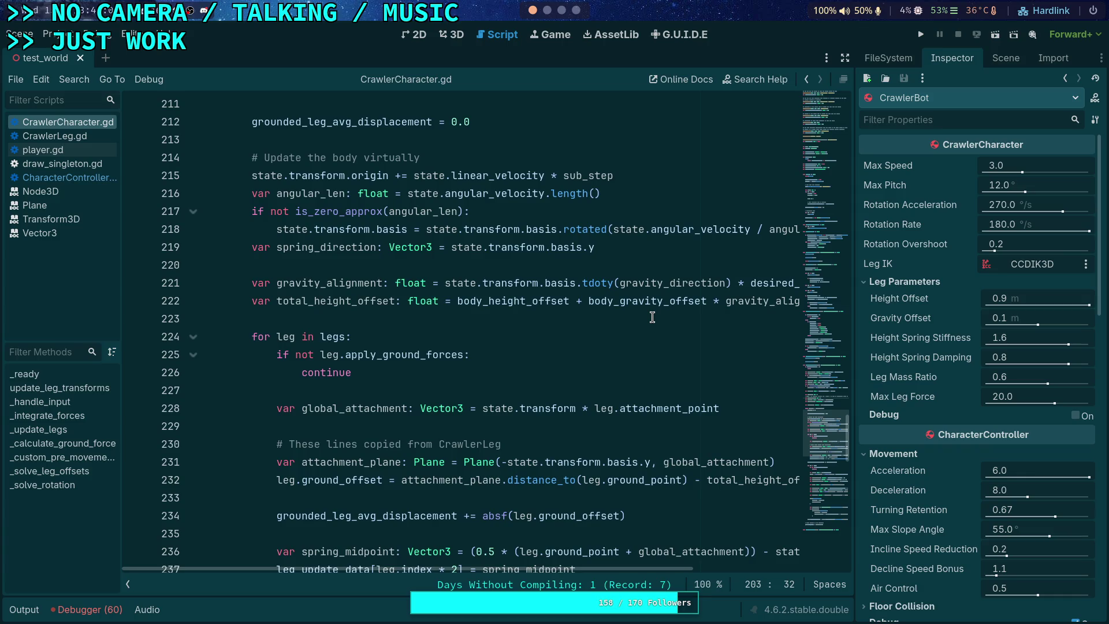
{"action": "scroll", "coordinate": [652, 317], "scroll_direction": "down", "scroll_amount": 10}
{"action": "scroll", "coordinate": [582, 376], "scroll_direction": "down", "scroll_amount": 3}
{"action": "scroll", "coordinate": [589, 381], "scroll_direction": "up", "scroll_amount": 2}
{"action": "double_click", "coordinate": [686, 373]}
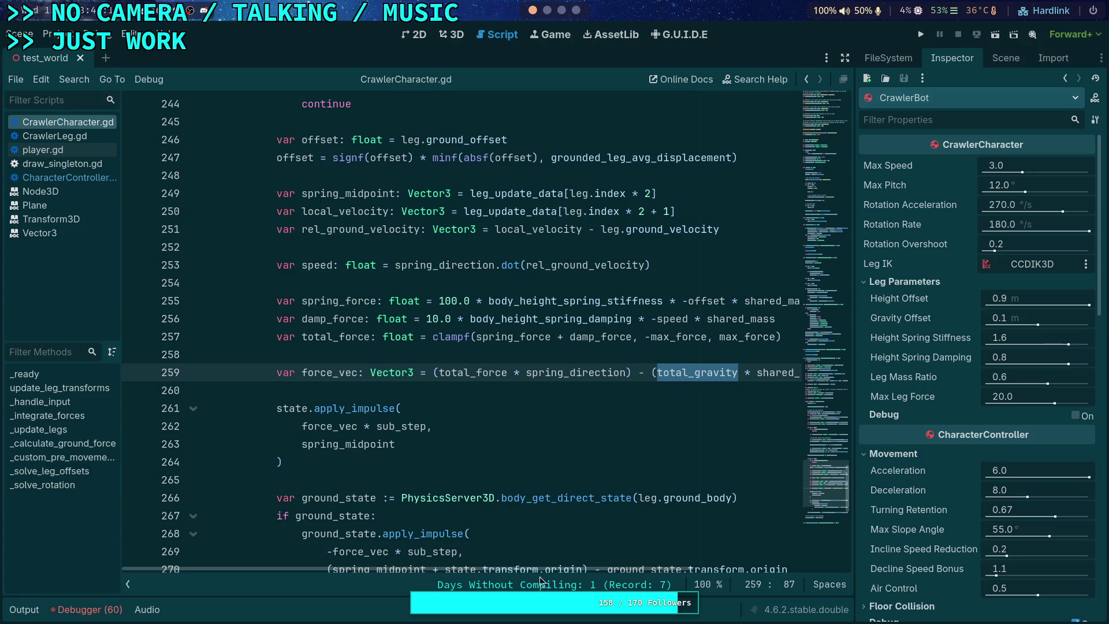
Scroll back through the leg force code in _integrate_forces
{"action": "mouse_move", "coordinate": [538, 569]}
{"action": "left_mouse_down"}
{"action": "mouse_move", "coordinate": [599, 570]}
{"action": "mouse_move", "coordinate": [583, 568]}
{"action": "left_mouse_up"}
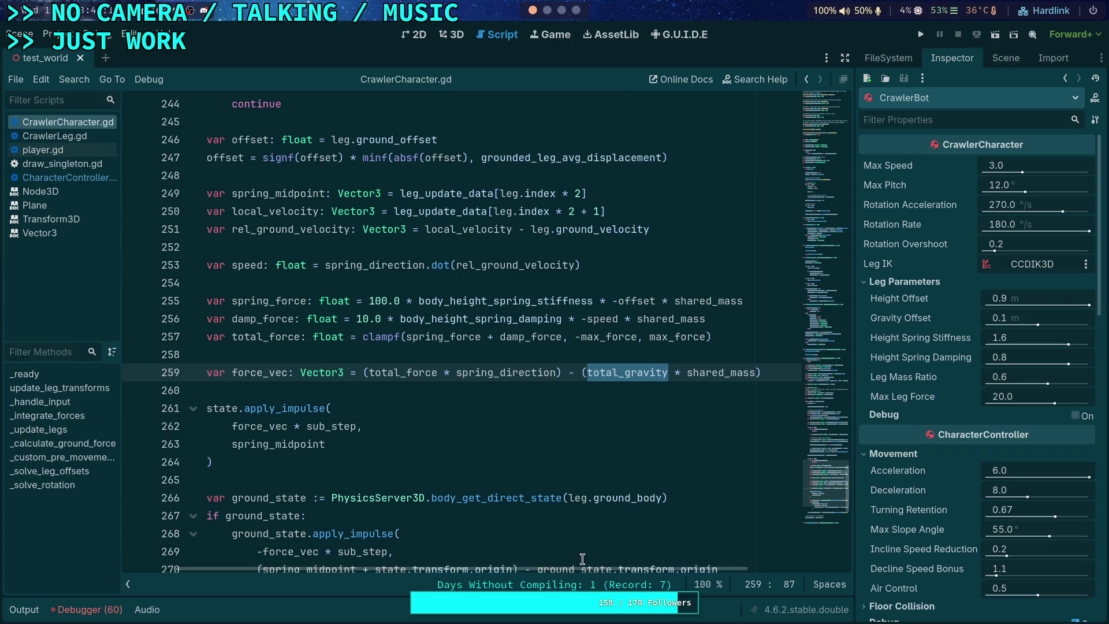
{"action": "scroll", "coordinate": [474, 467], "scroll_direction": "up", "scroll_amount": 3}
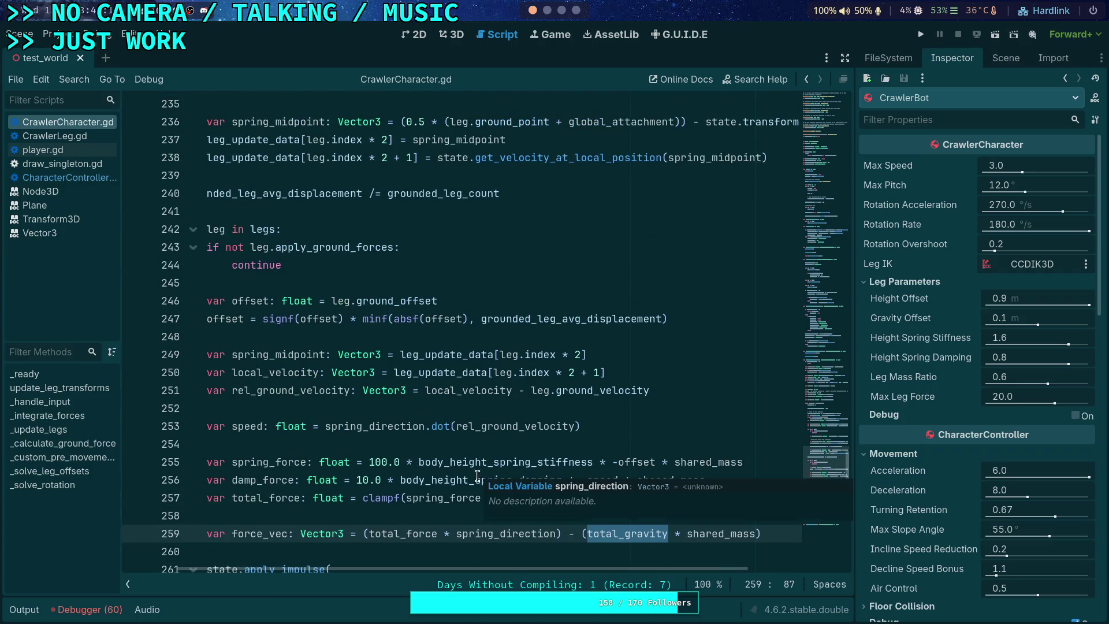
{"action": "scroll", "coordinate": [490, 567], "scroll_direction": "left", "scroll_amount": 1}
{"action": "scroll", "coordinate": [449, 540], "scroll_direction": "down", "scroll_amount": 1}
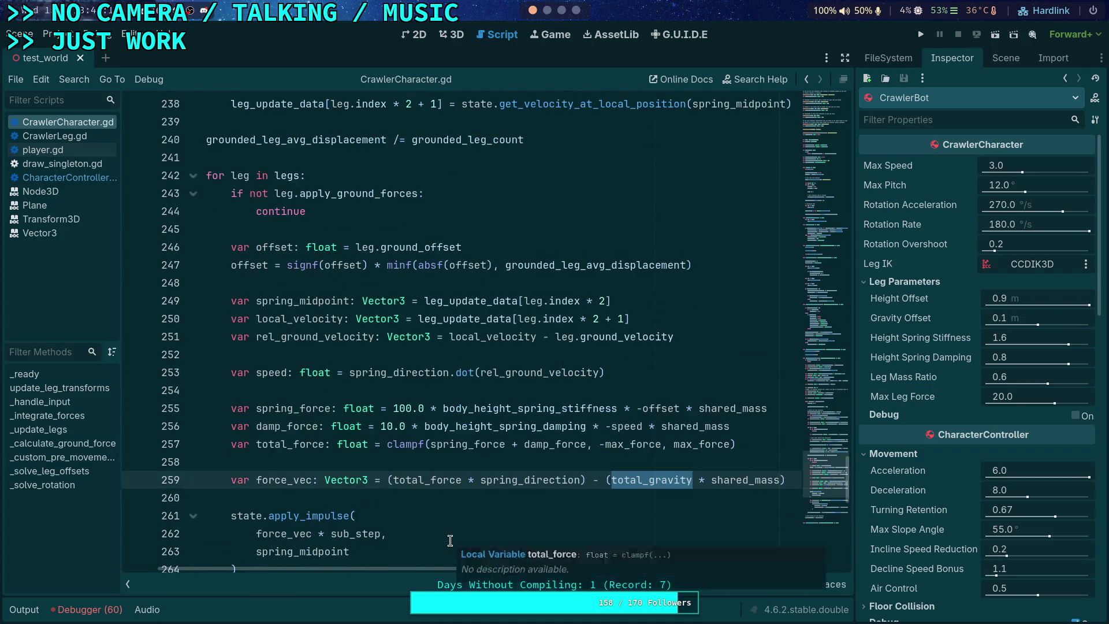
{"action": "scroll", "coordinate": [450, 540], "scroll_direction": "down", "scroll_amount": 1}
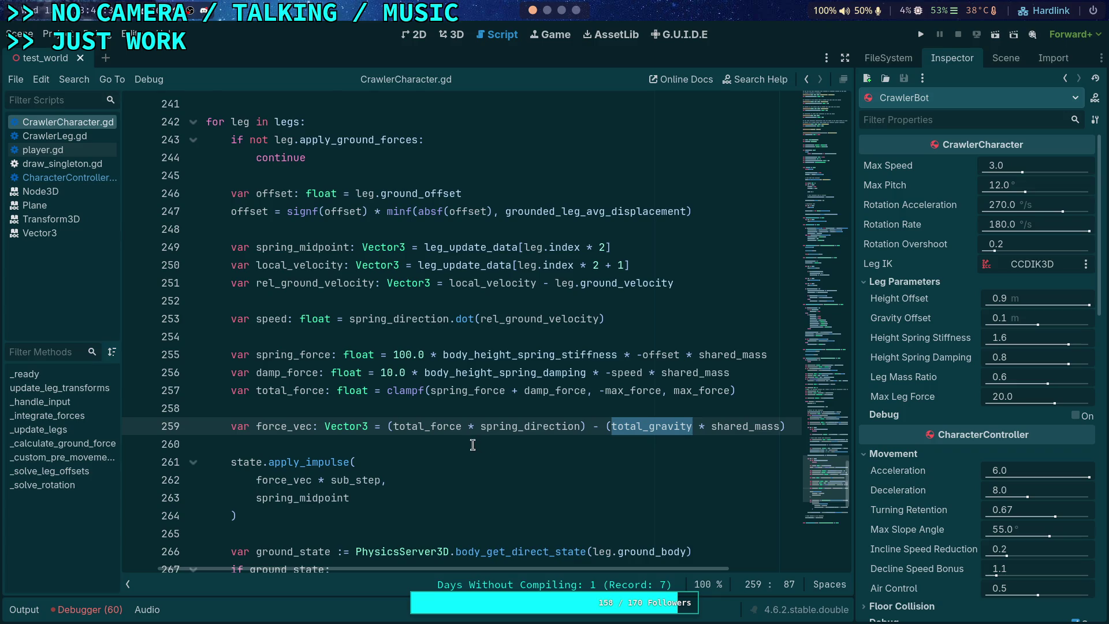
{"action": "scroll", "coordinate": [472, 444], "scroll_direction": "up", "scroll_amount": 11}
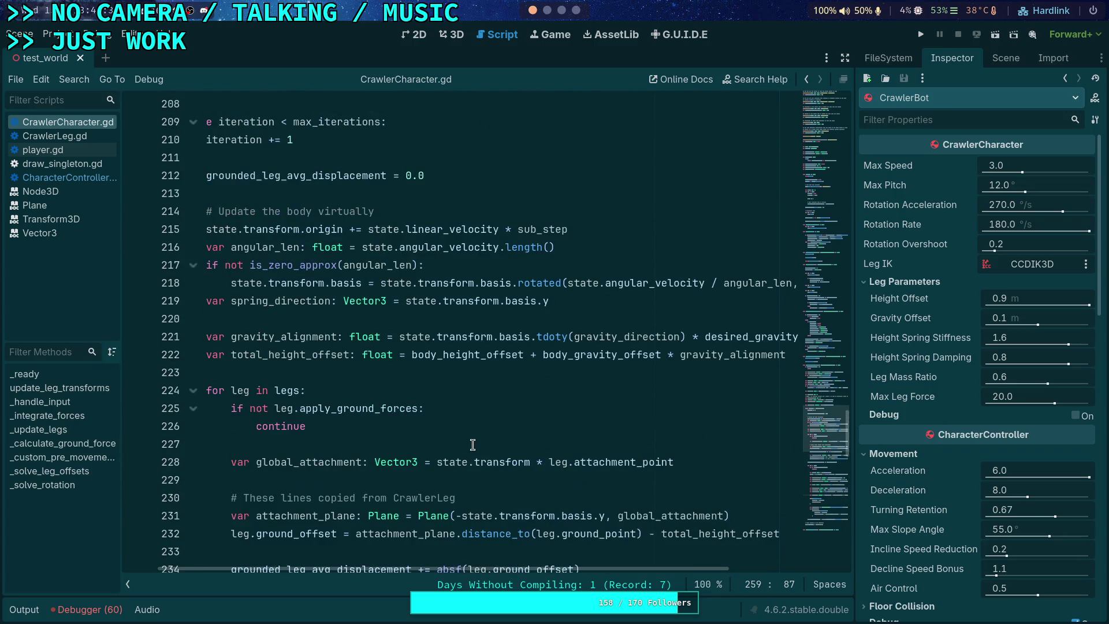
{"action": "scroll", "coordinate": [472, 444], "scroll_direction": "up", "scroll_amount": 3}
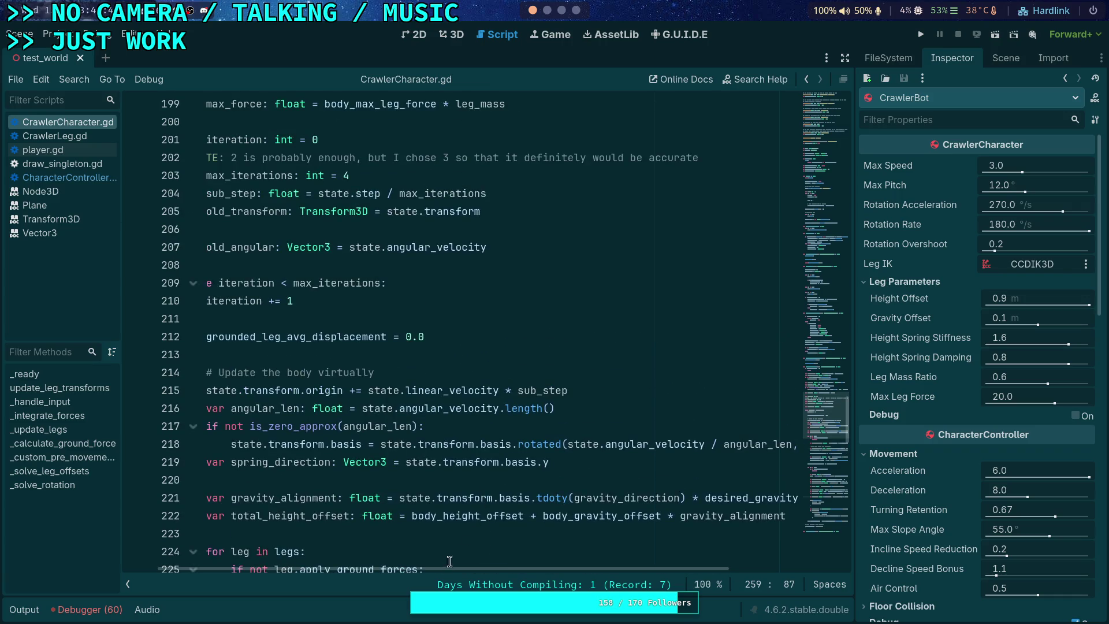
{"action": "scroll", "coordinate": [411, 572], "scroll_direction": "left", "scroll_amount": 2}
{"action": "scroll", "coordinate": [479, 491], "scroll_direction": "up", "scroll_amount": 4}
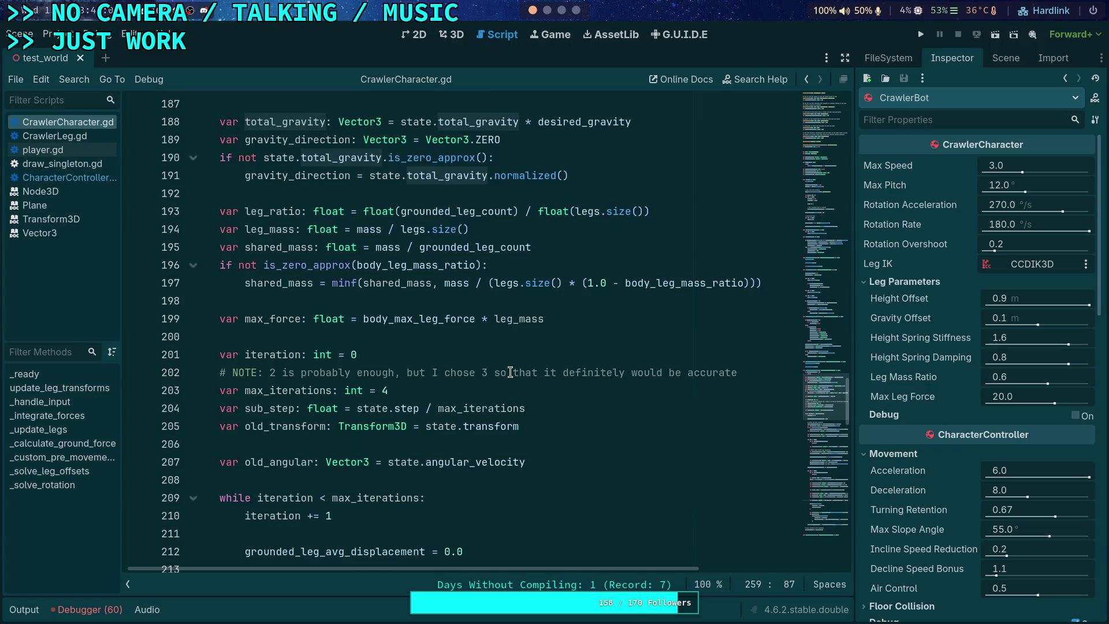
{"action": "scroll", "coordinate": [511, 372], "scroll_direction": "down", "scroll_amount": 15}
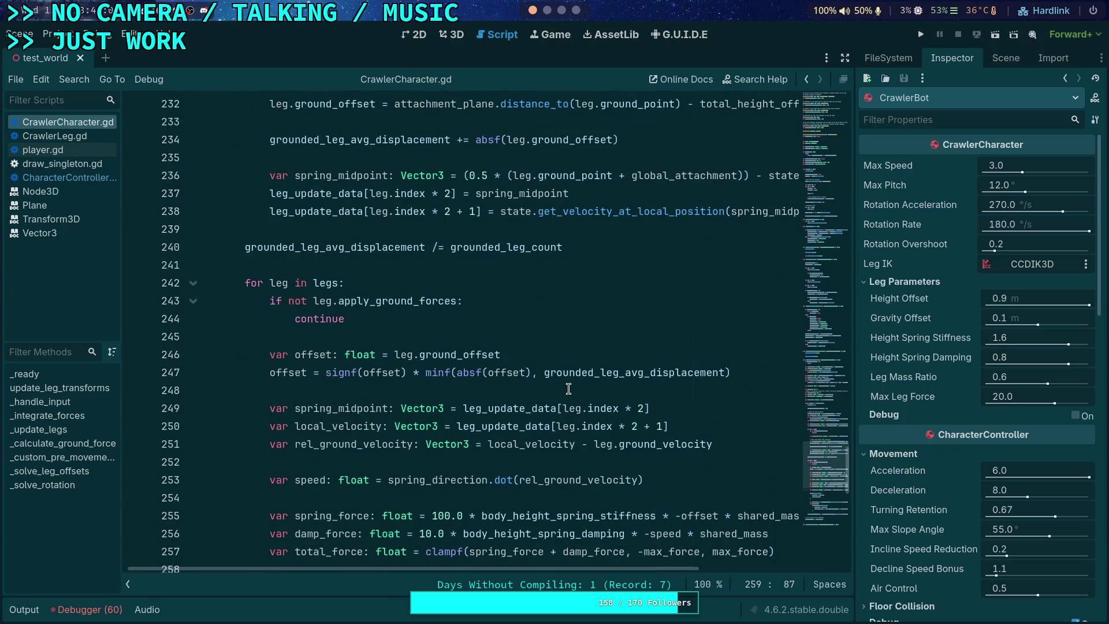
{"action": "scroll", "coordinate": [568, 389], "scroll_direction": "down", "scroll_amount": 3}
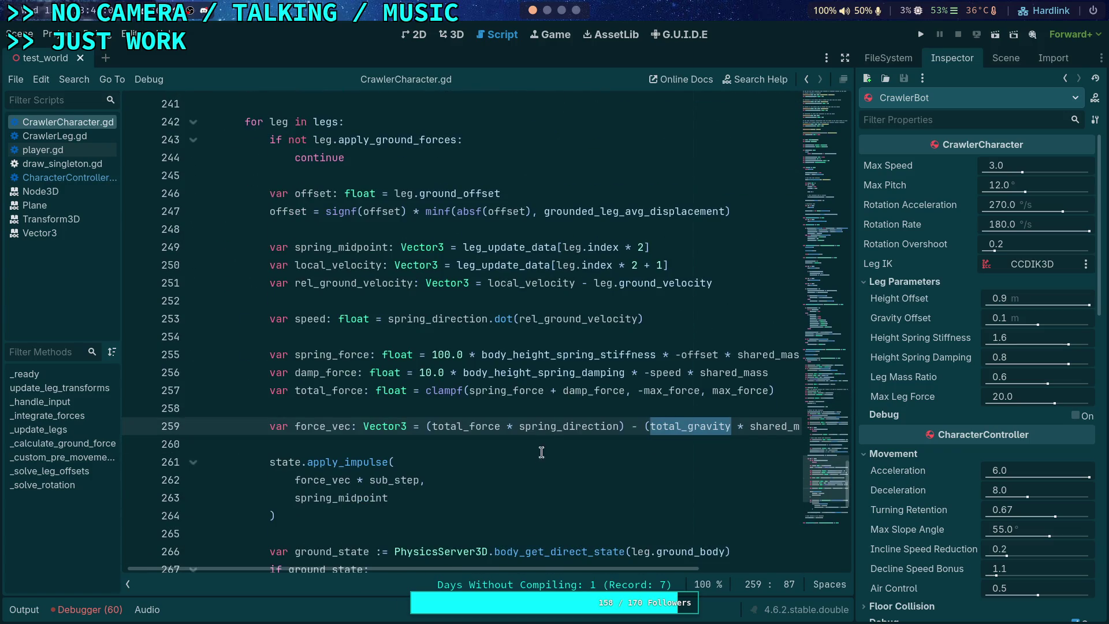
{"action": "scroll", "coordinate": [512, 537], "scroll_direction": "down", "scroll_amount": 1}
{"action": "scroll", "coordinate": [512, 536], "scroll_direction": "down", "scroll_amount": 2}
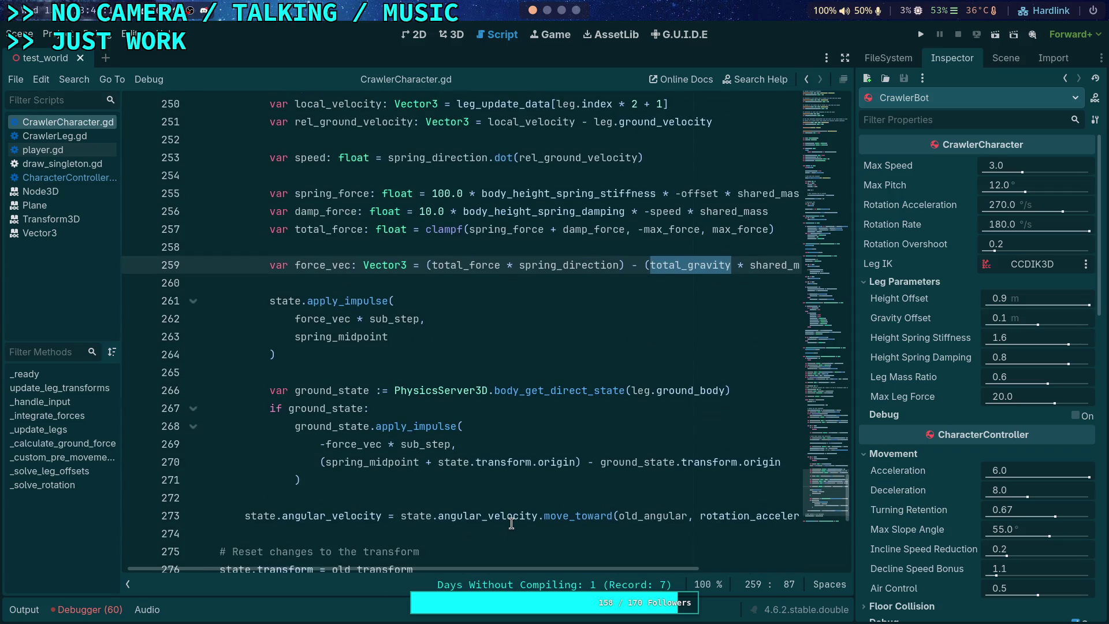
{"action": "scroll", "coordinate": [480, 501], "scroll_direction": "up", "scroll_amount": 1}
{"action": "left_click_drag", "start_coordinate": [420, 567], "coordinate": [463, 559]}
{"action": "scroll", "coordinate": [465, 552], "scroll_direction": "down", "scroll_amount": 2}
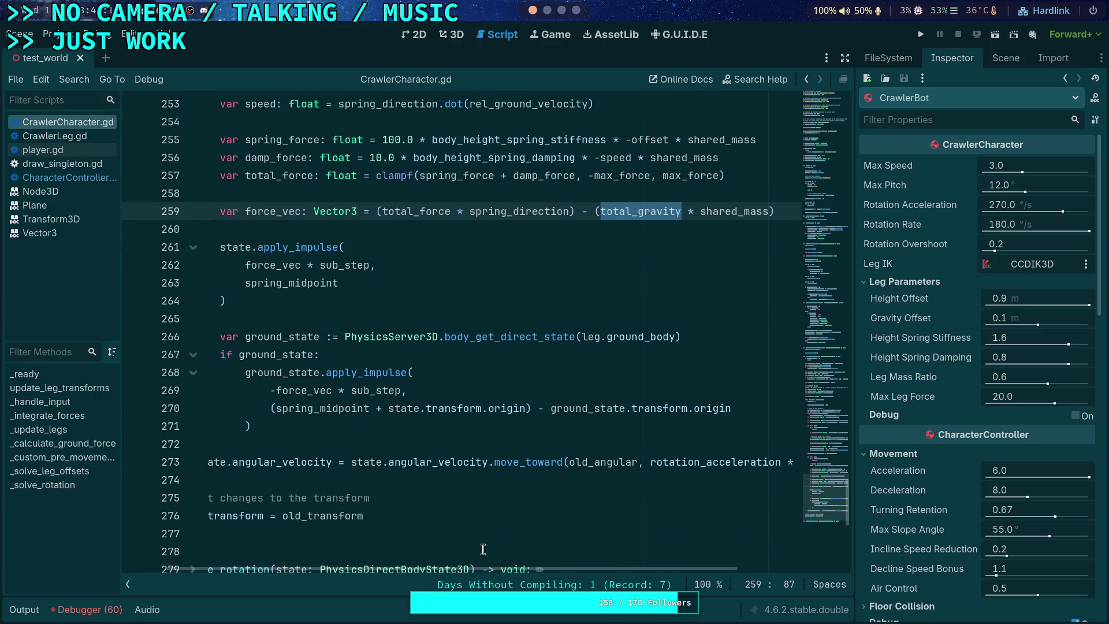
{"action": "mouse_move", "coordinate": [542, 567]}
{"action": "left_mouse_down"}
{"action": "mouse_move", "coordinate": [670, 578]}
{"action": "mouse_move", "coordinate": [479, 563]}
{"action": "left_mouse_up"}
{"action": "scroll", "coordinate": [511, 555], "scroll_direction": "up", "scroll_amount": 2}
{"action": "scroll", "coordinate": [511, 556], "scroll_direction": "down", "scroll_amount": 2}
{"action": "scroll", "coordinate": [511, 555], "scroll_direction": "up", "scroll_amount": 5}
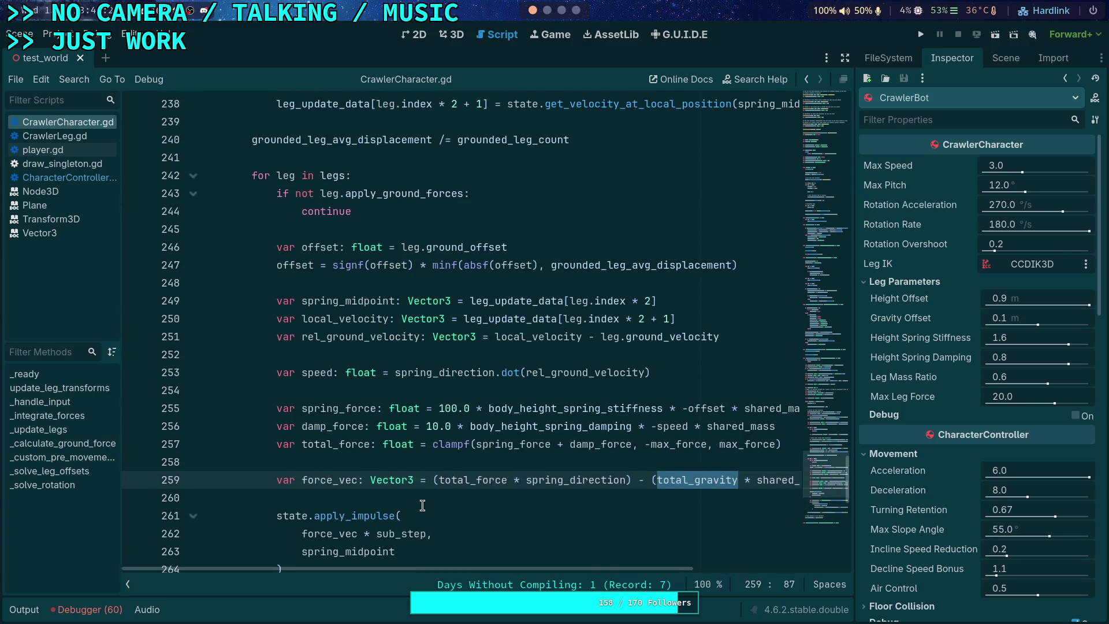
{"action": "scroll", "coordinate": [528, 558], "scroll_direction": "down", "scroll_amount": 4}
{"action": "left_click_drag", "start_coordinate": [584, 571], "coordinate": [761, 570]}
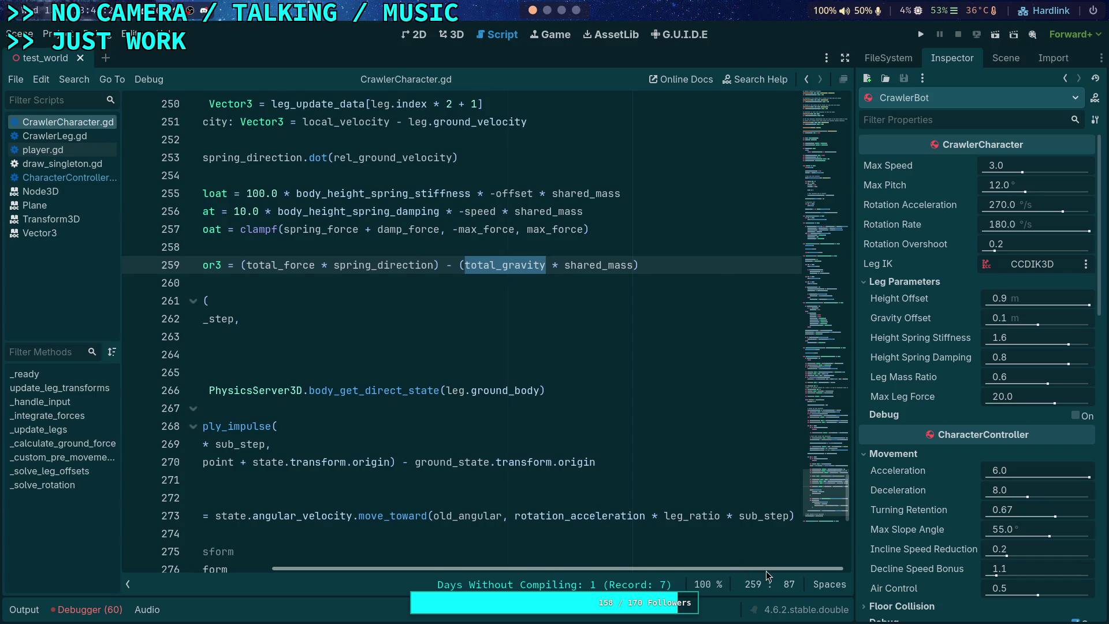
{"action": "double_click", "coordinate": [673, 517]}
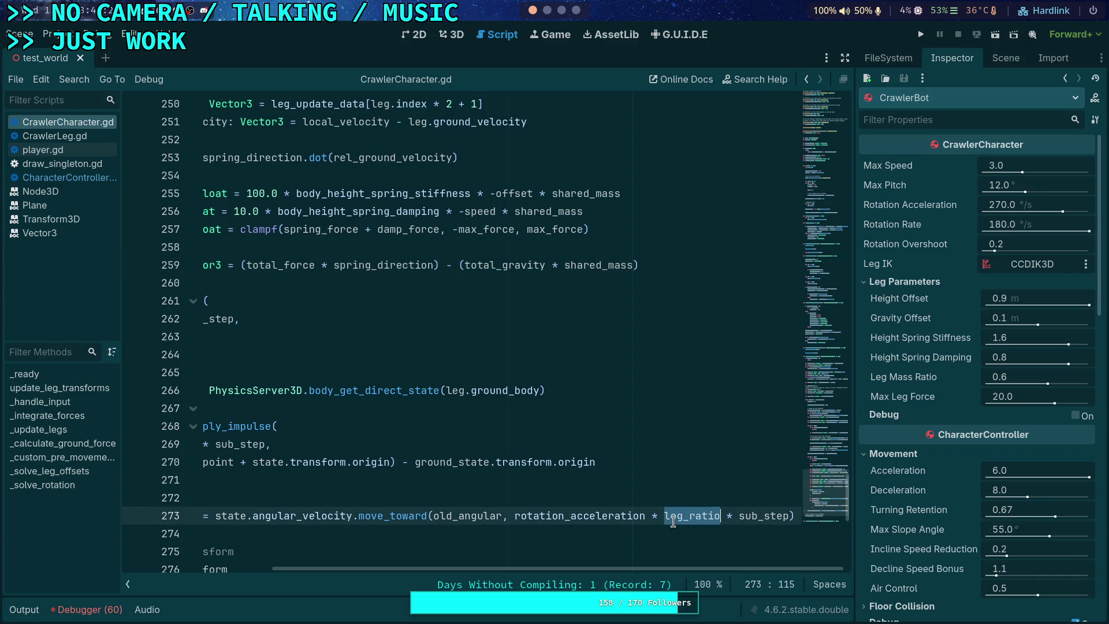
{"action": "mouse_move", "coordinate": [623, 567]}
{"action": "left_mouse_down"}
{"action": "mouse_move", "coordinate": [555, 566]}
{"action": "mouse_move", "coordinate": [534, 551]}
{"action": "left_mouse_up"}
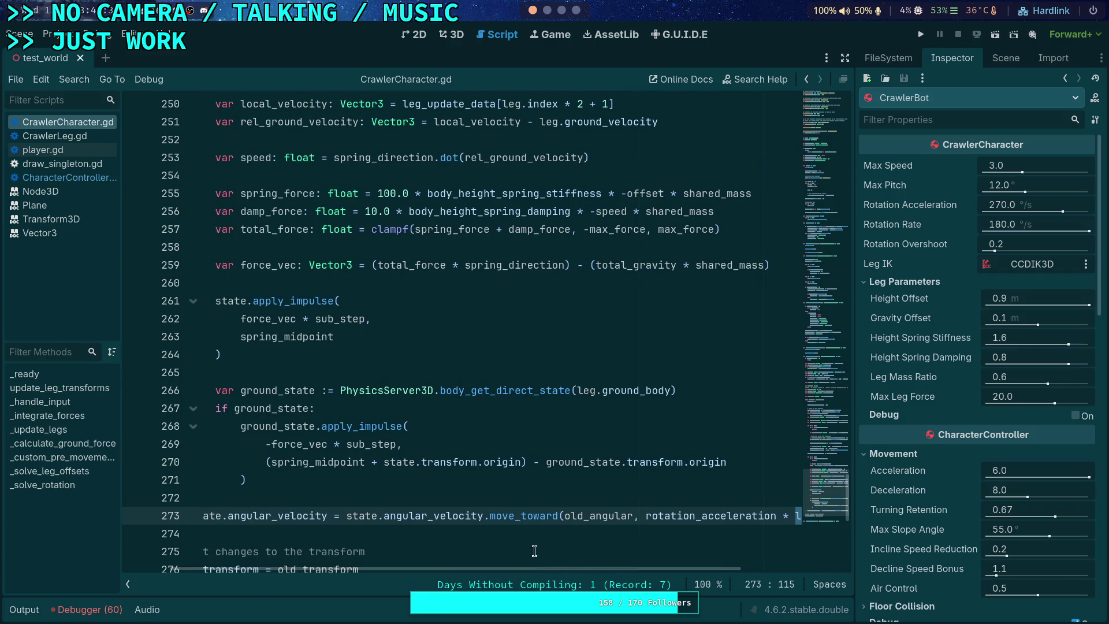
{"action": "mouse_move", "coordinate": [694, 519]}
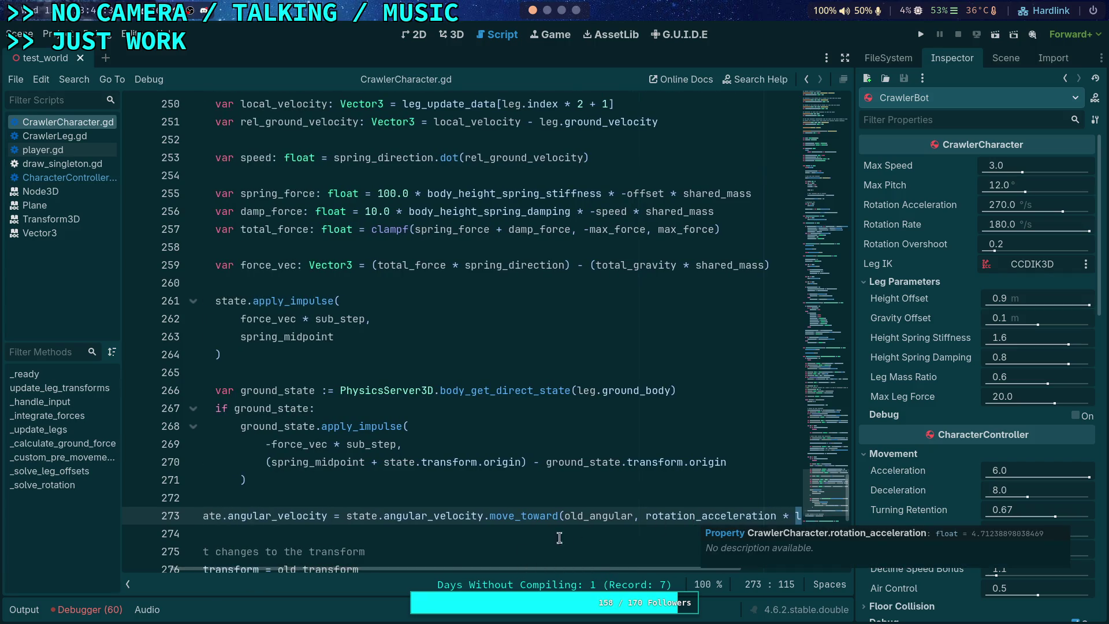
{"action": "left_click_drag", "start_coordinate": [442, 567], "coordinate": [394, 567]}
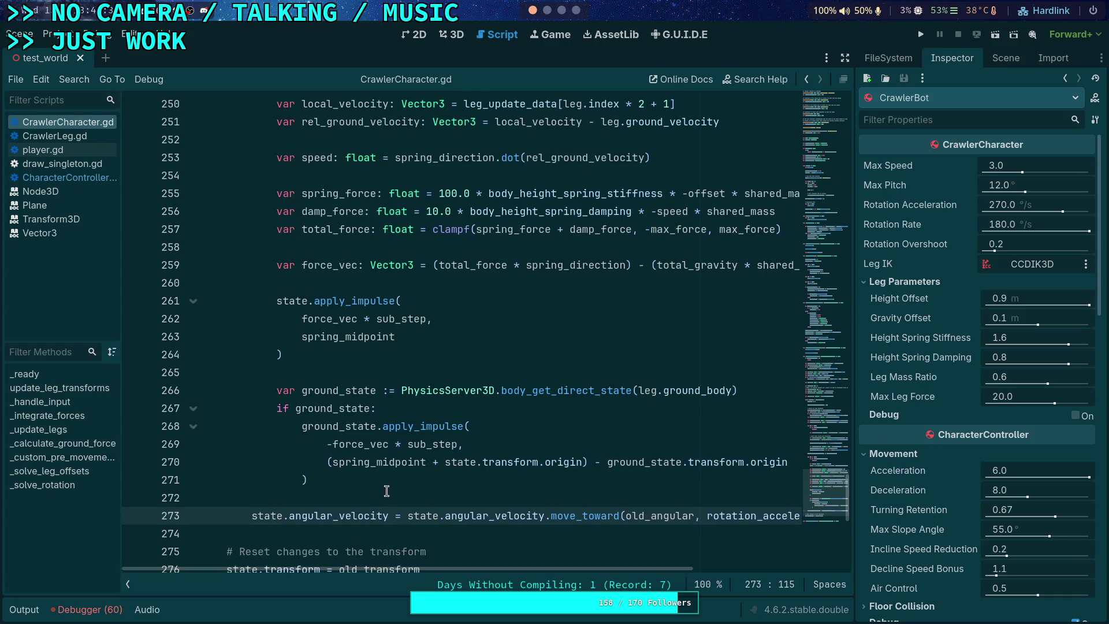
{"action": "scroll", "coordinate": [386, 490], "scroll_direction": "down", "scroll_amount": 2}
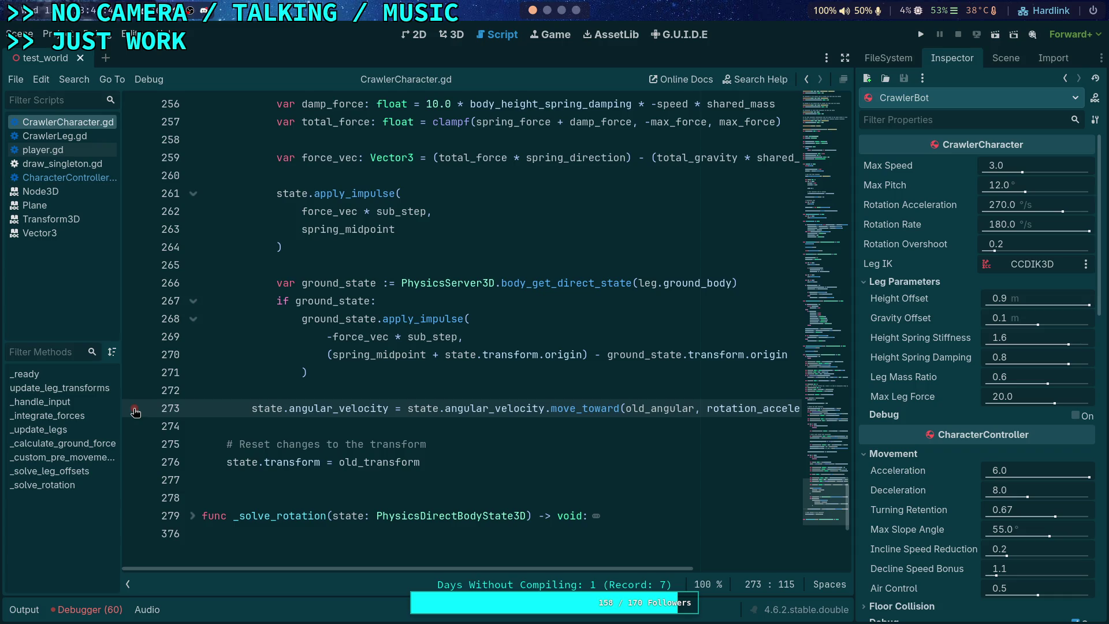
Run the project and walk the crawler bot up the blue ramp with W
{"action": "left_click", "coordinate": [926, 40]}
{"action": "key", "text": "w"}
{"action": "key", "text": "w"}
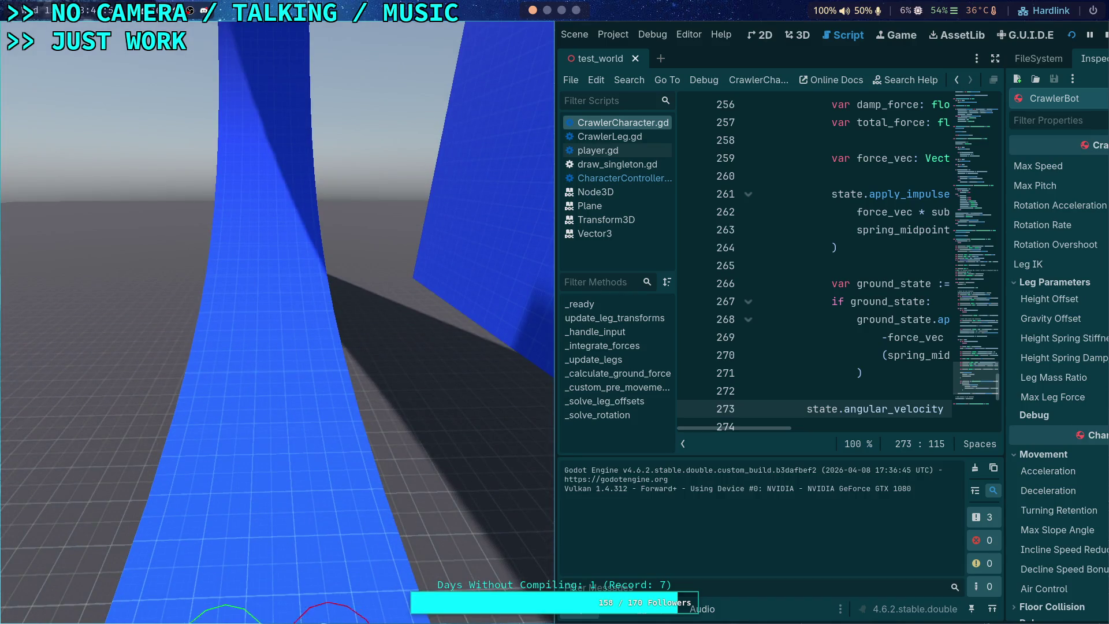
{"action": "key", "text": "w"}
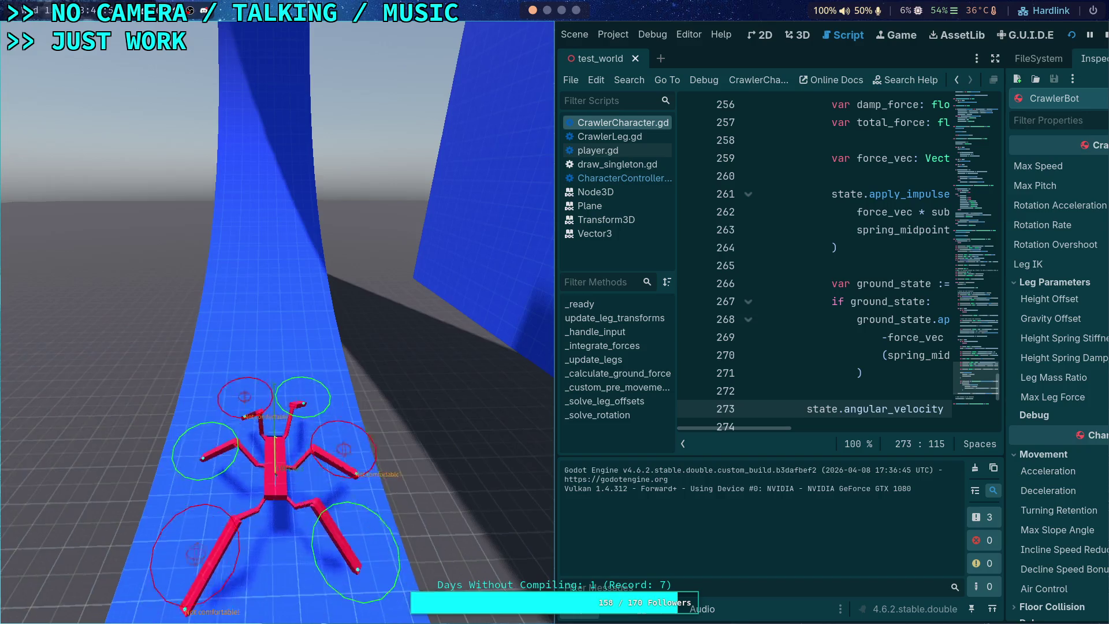
{"action": "key", "text": "w"}
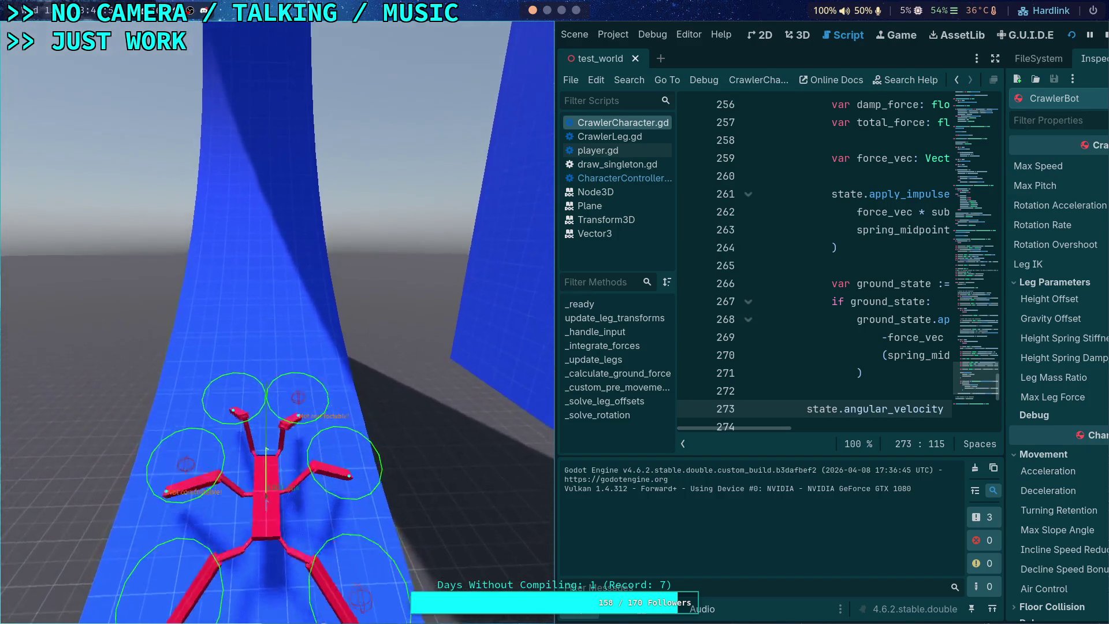
{"action": "key", "text": "w"}
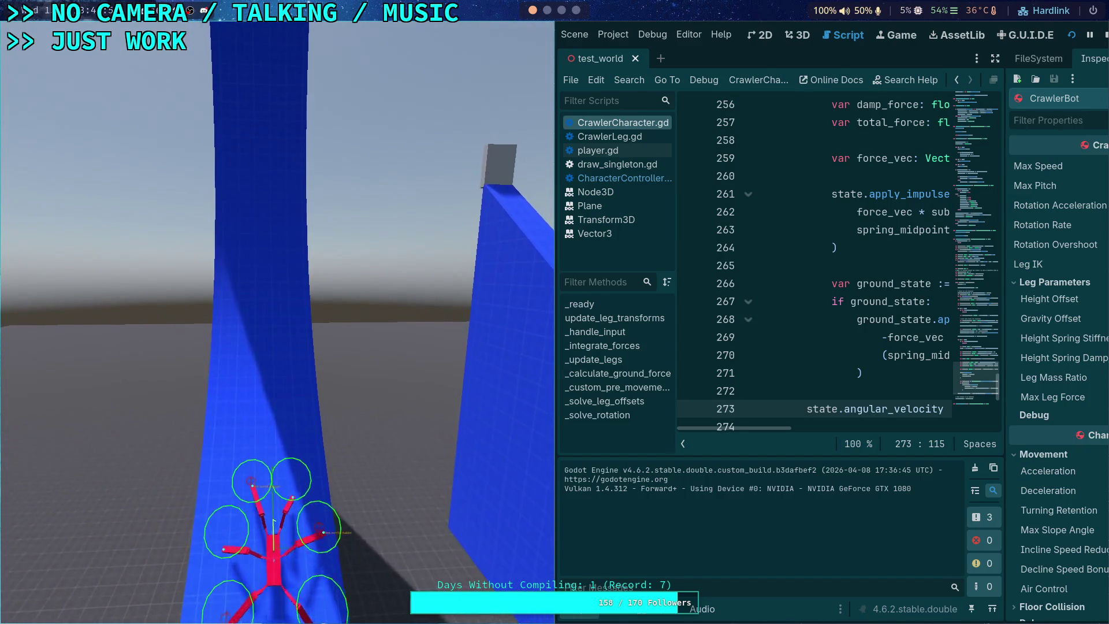
{"action": "key", "text": "w"}
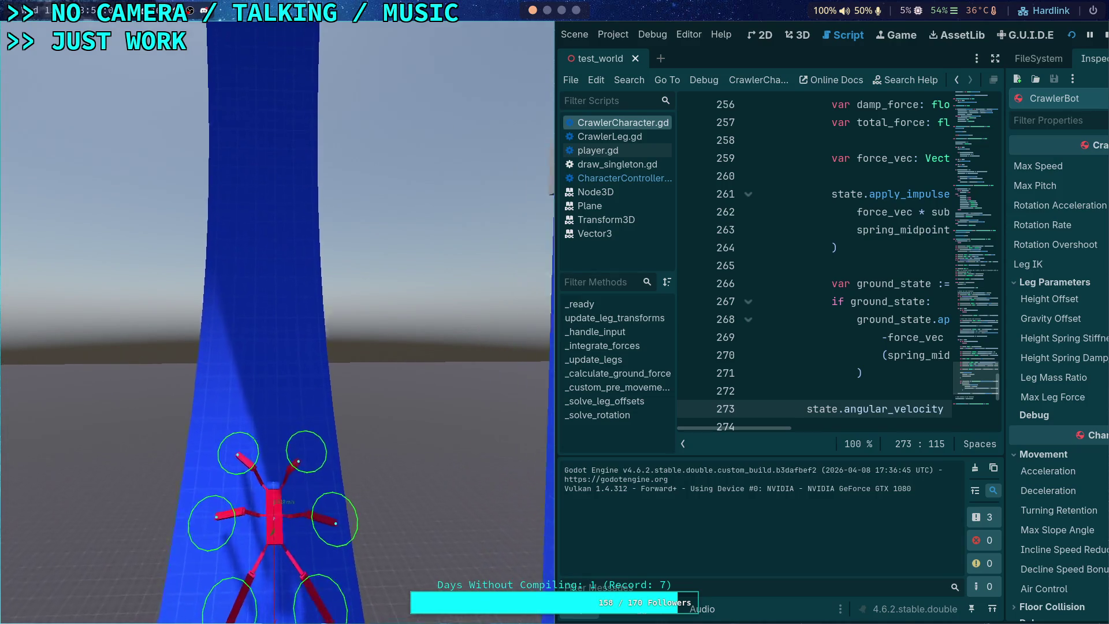
{"action": "key", "text": "w"}
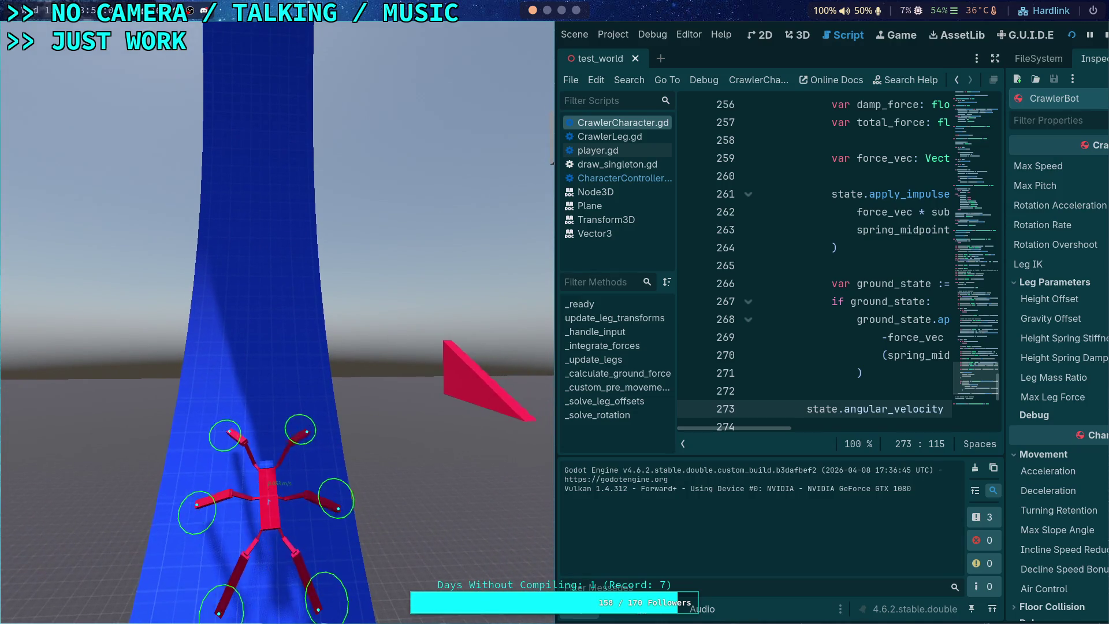
{"action": "key", "text": "w"}
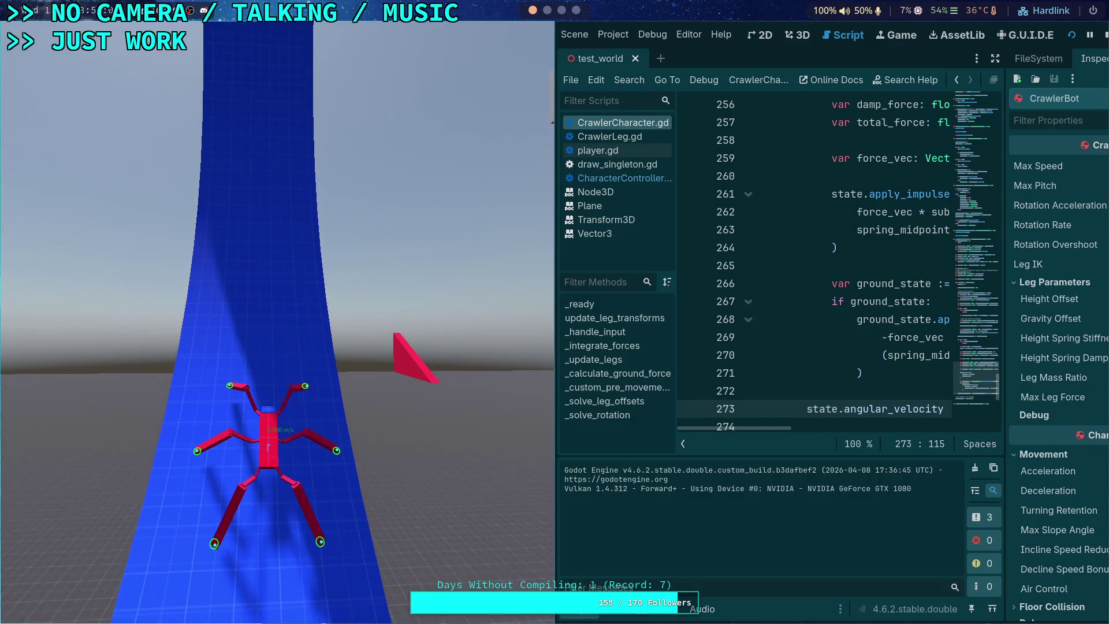
{"action": "key", "text": "w"}
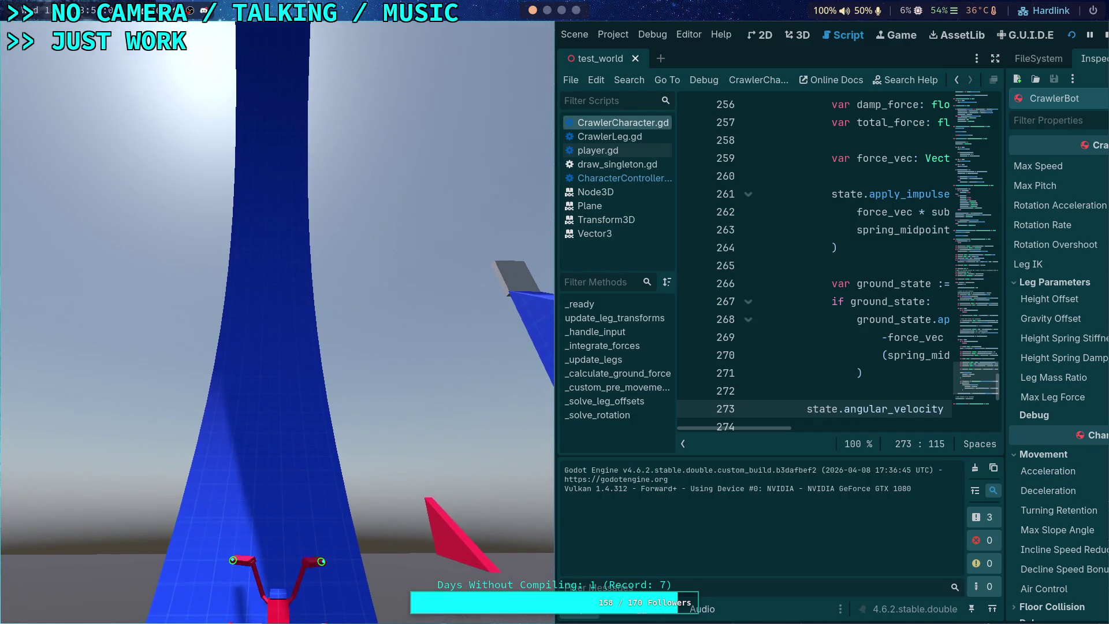
{"action": "key", "text": "w"}
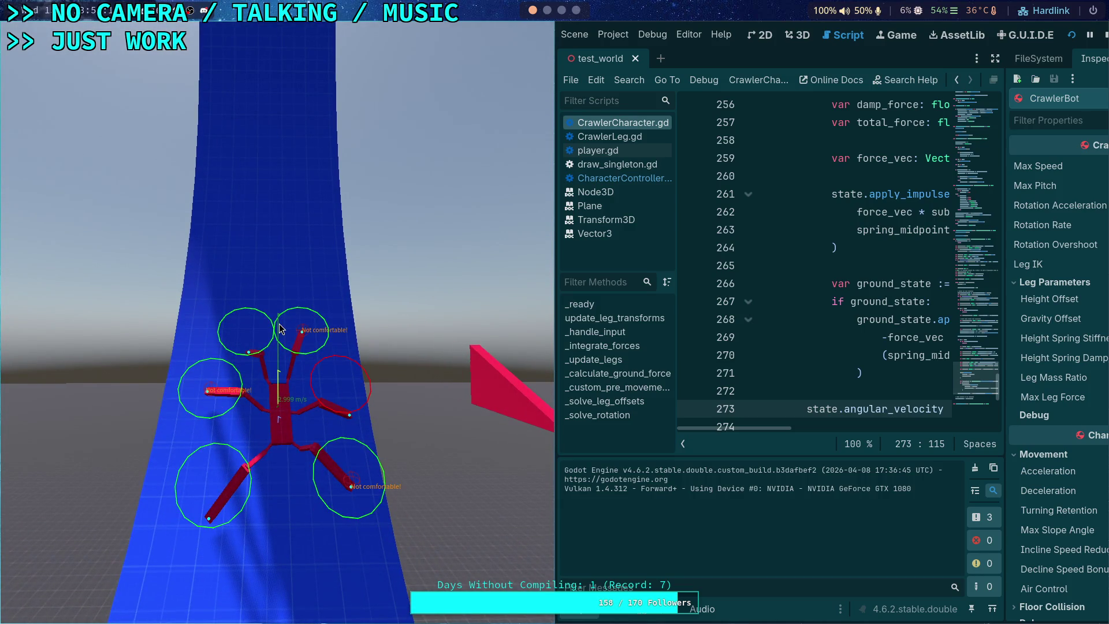
{"action": "left_click_drag", "start_coordinate": [556, 341], "coordinate": [468, 349]}
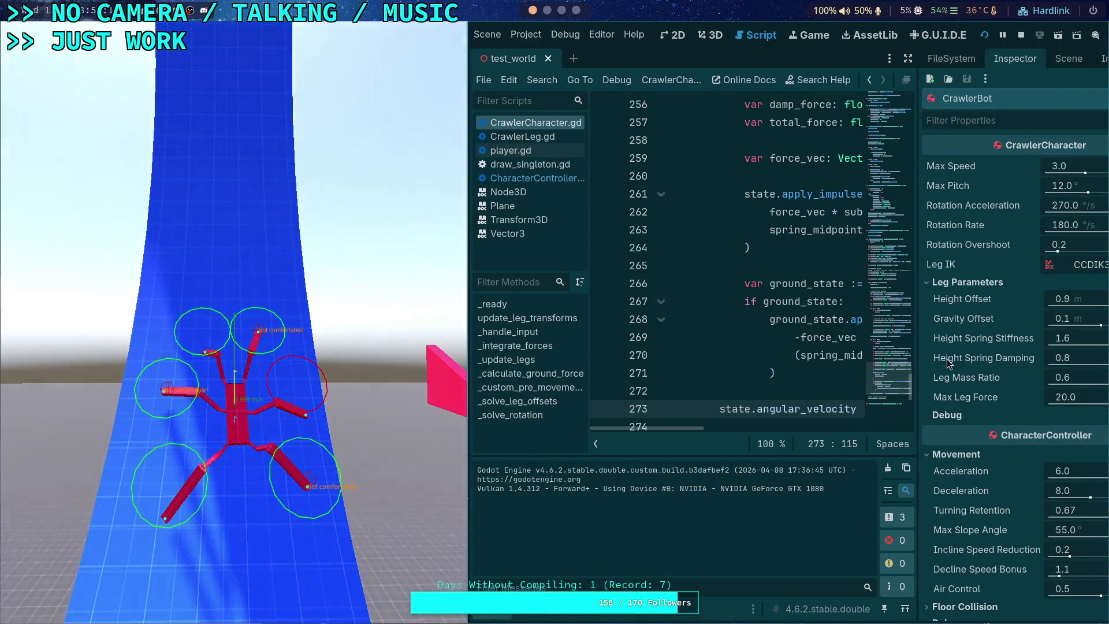
Resize the split and move the running game window aside so the editor fills the screen
{"action": "left_click_drag", "start_coordinate": [919, 359], "coordinate": [954, 358]}
{"action": "scroll", "coordinate": [716, 319], "scroll_direction": "up", "scroll_amount": 5}
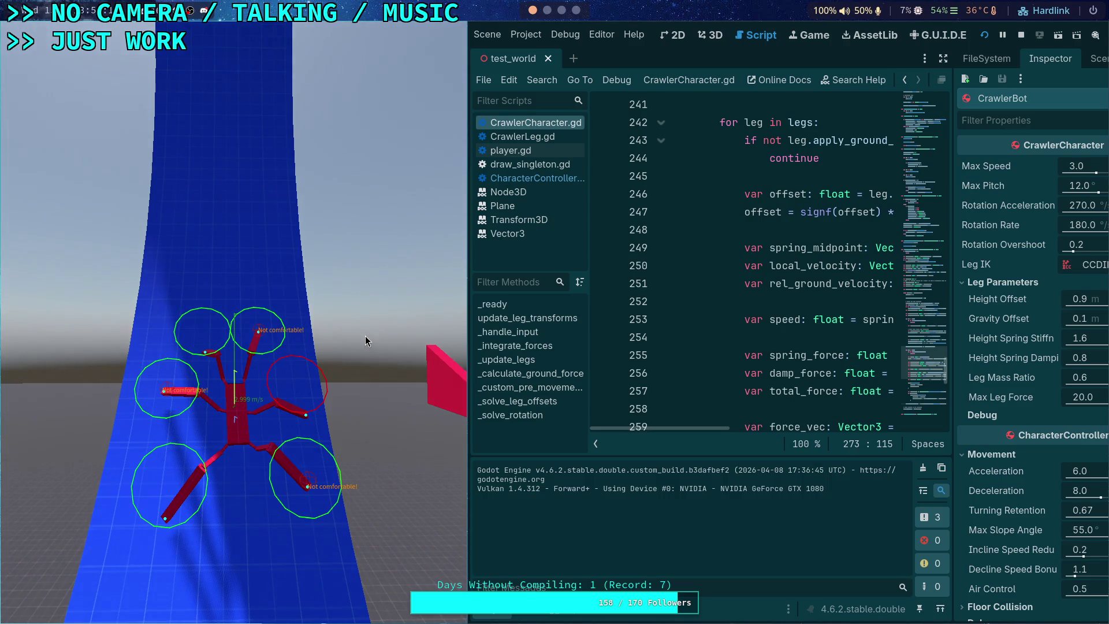
{"action": "key", "text": "super+f"}
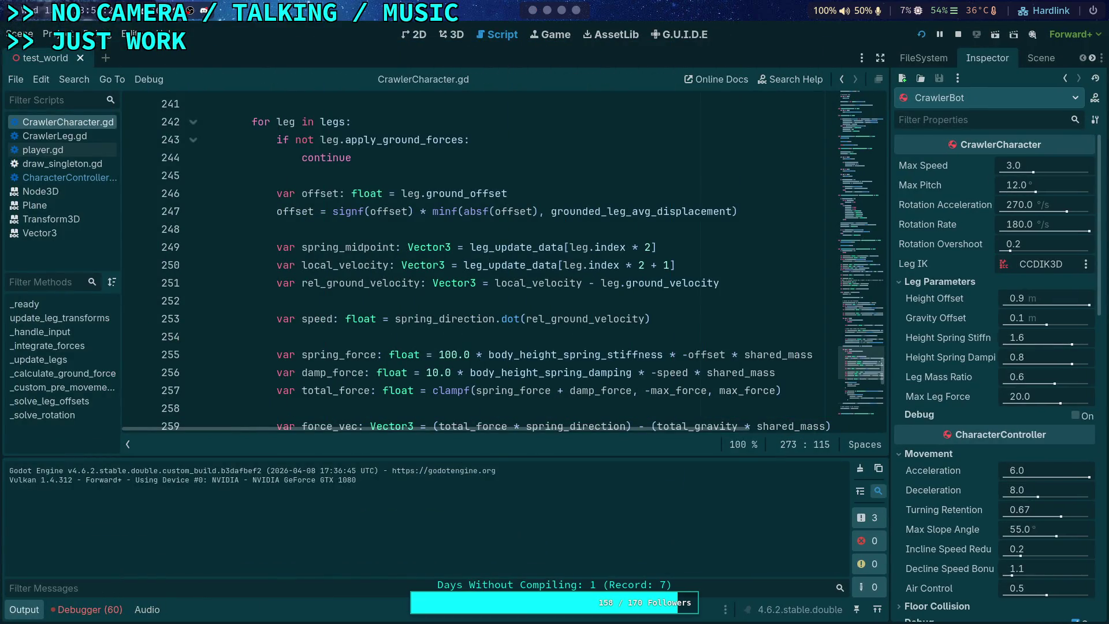
Review the sub-step loop at lines 205–223, selecting angular_velocity on line 207 and placing the caret on line 215
{"action": "scroll", "coordinate": [424, 320], "scroll_direction": "up", "scroll_amount": 3}
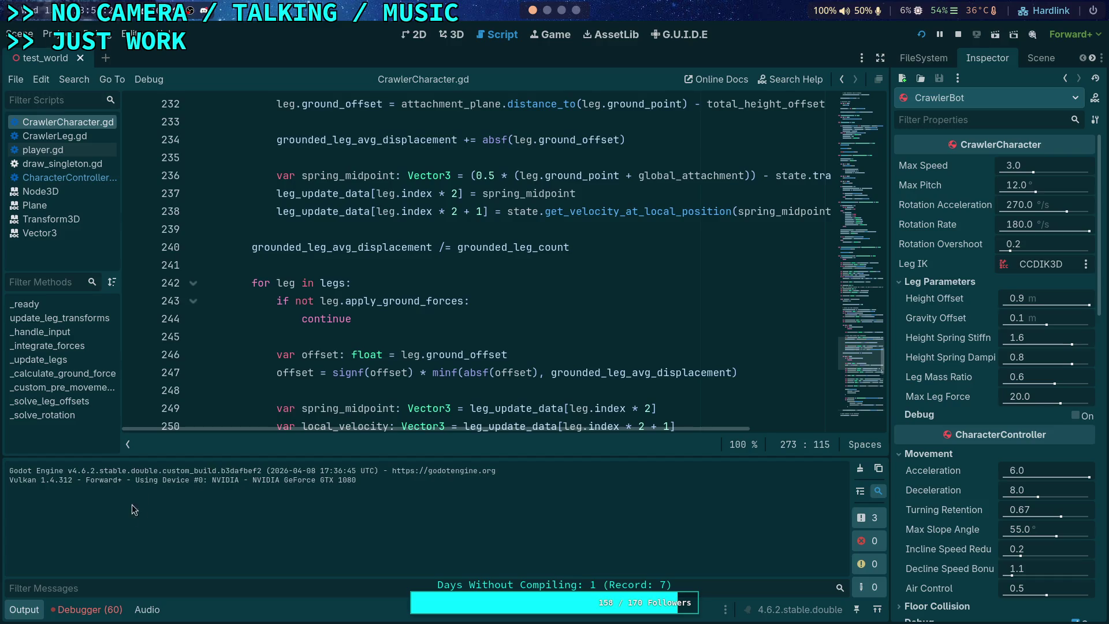
{"action": "scroll", "coordinate": [306, 324], "scroll_direction": "up", "scroll_amount": 8}
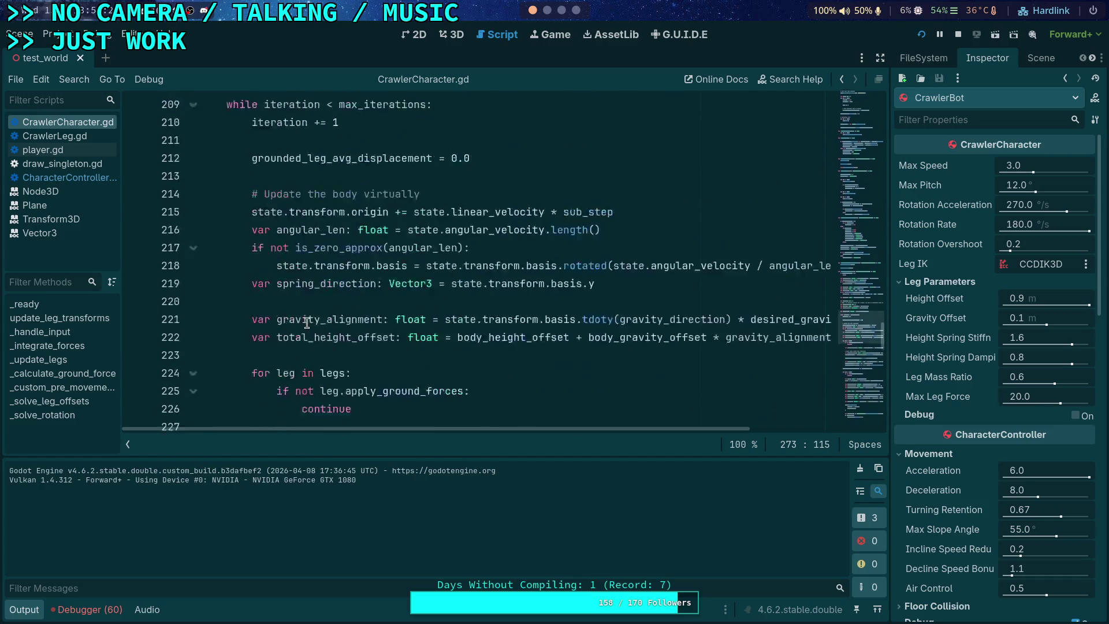
{"action": "scroll", "coordinate": [307, 323], "scroll_direction": "up", "scroll_amount": 3}
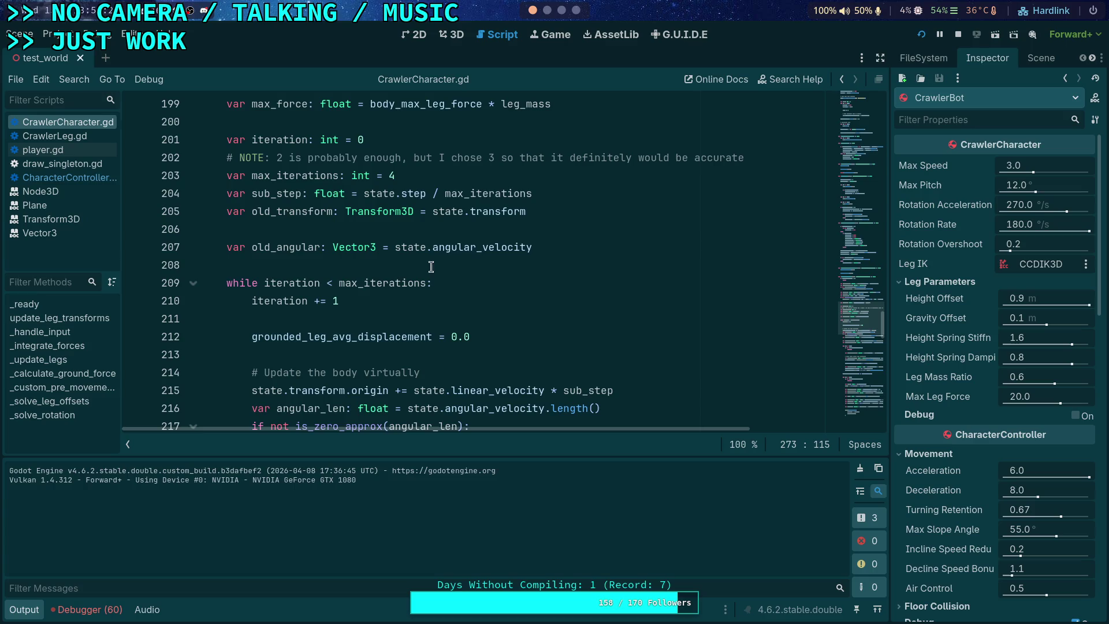
{"action": "double_click", "coordinate": [463, 253]}
{"action": "scroll", "coordinate": [448, 310], "scroll_direction": "down", "scroll_amount": 4}
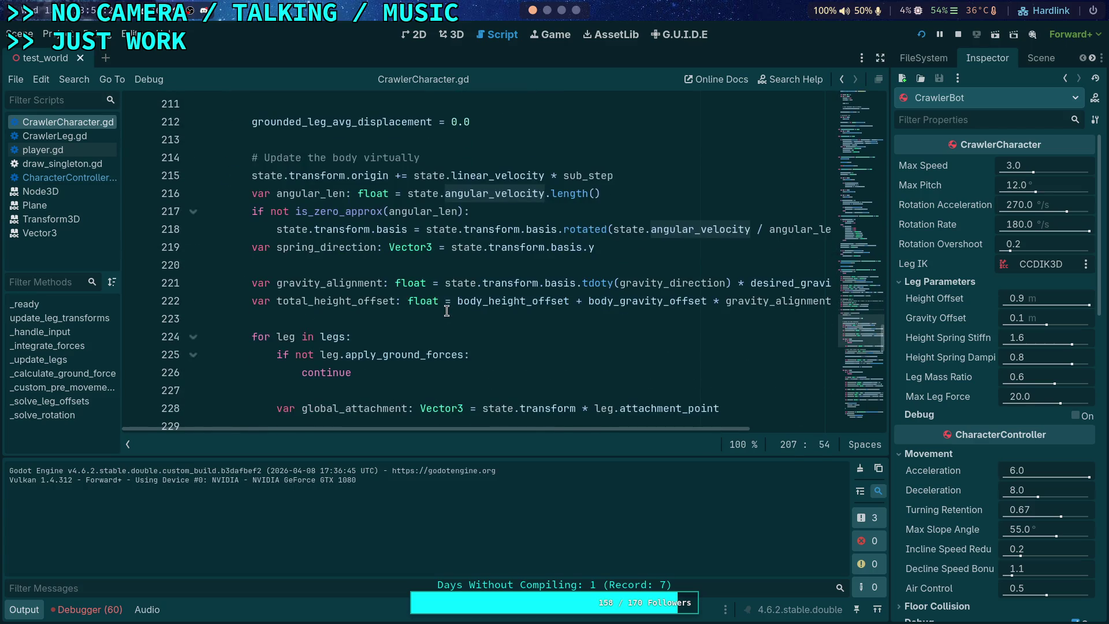
{"action": "scroll", "coordinate": [447, 311], "scroll_direction": "down", "scroll_amount": 4}
{"action": "scroll", "coordinate": [446, 311], "scroll_direction": "up", "scroll_amount": 6}
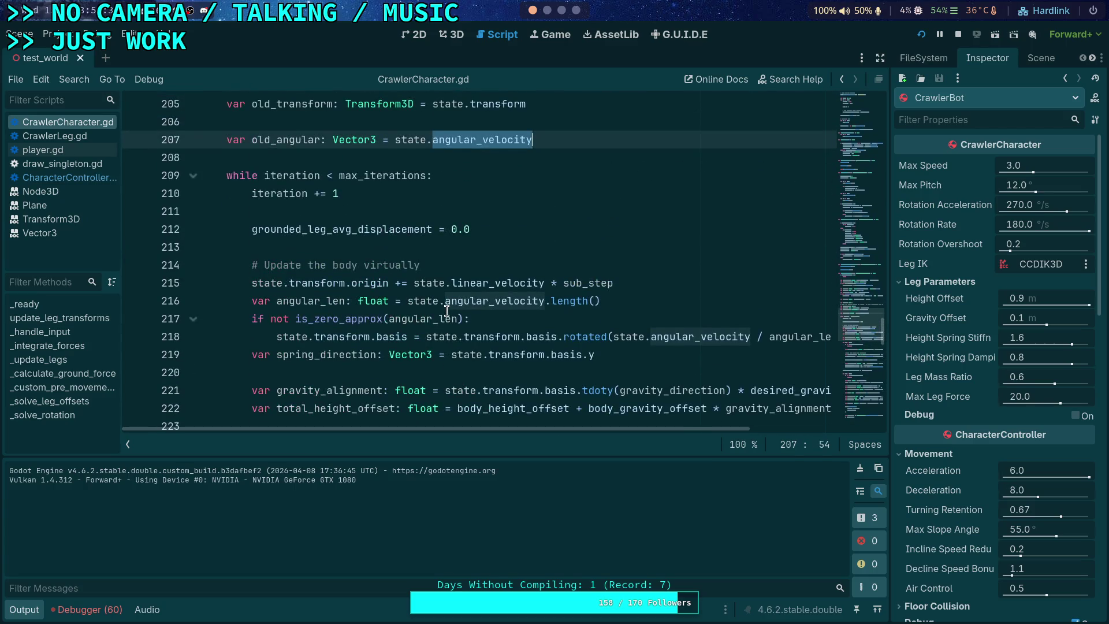
{"action": "mouse_move", "coordinate": [433, 338]}
{"action": "left_click", "coordinate": [322, 284]}
{"action": "double_click", "coordinate": [321, 284]}
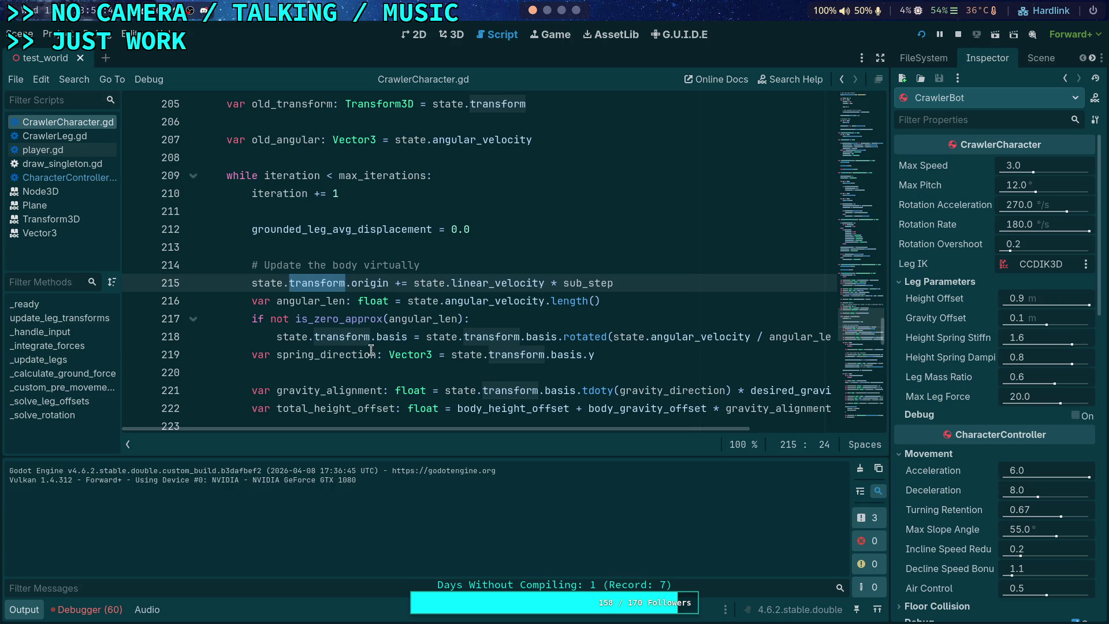
{"action": "left_click", "coordinate": [23, 610]}
{"action": "scroll", "coordinate": [334, 386], "scroll_direction": "down", "scroll_amount": 3}
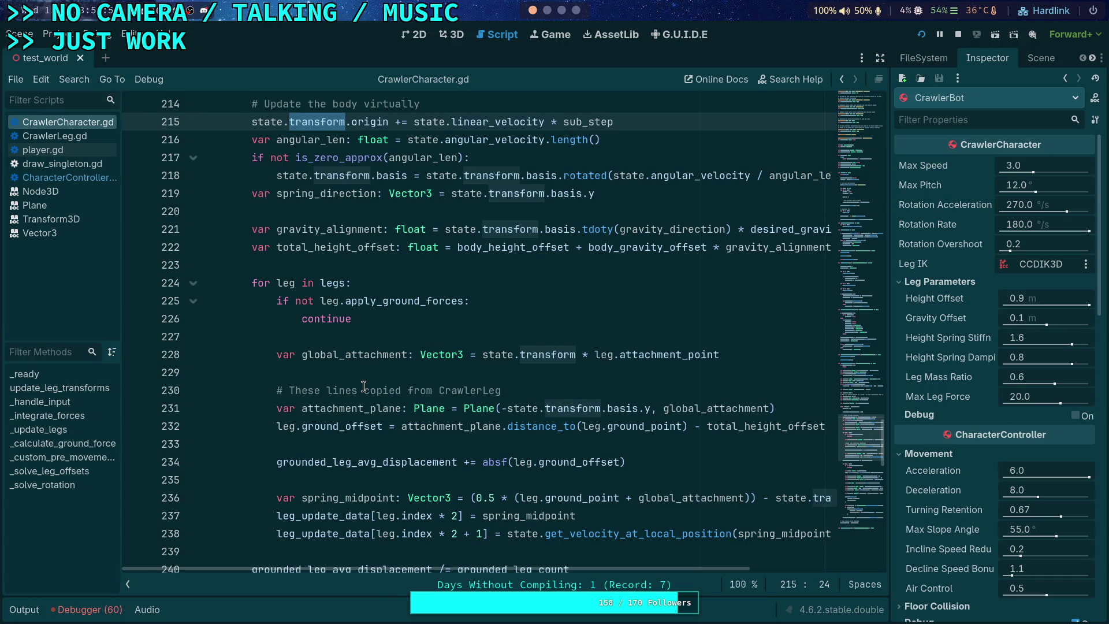
{"action": "scroll", "coordinate": [363, 386], "scroll_direction": "up", "scroll_amount": 2}
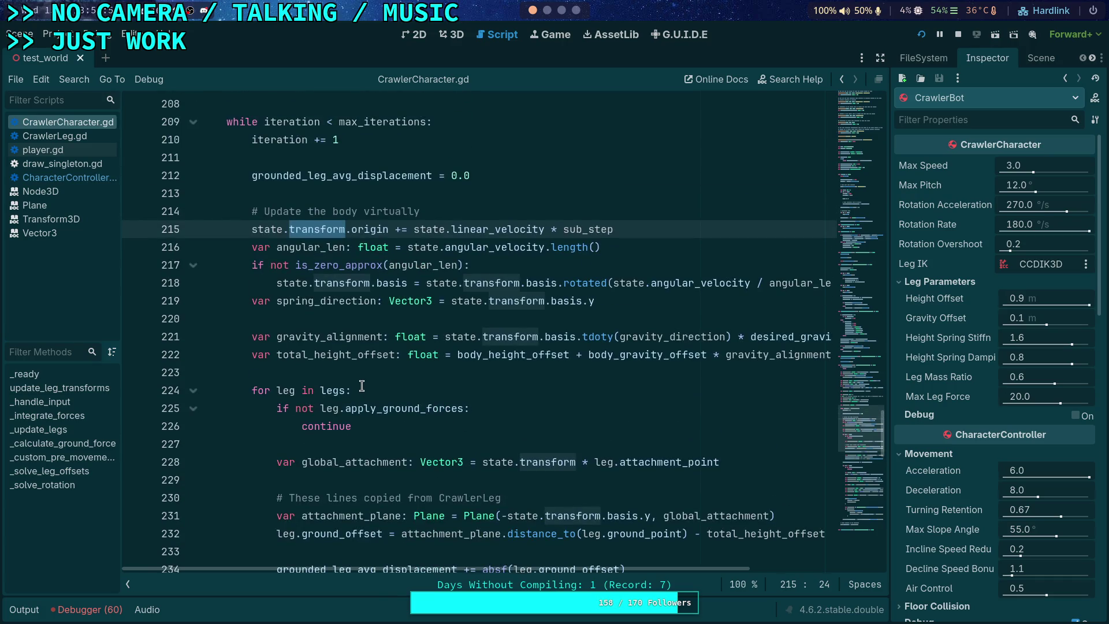
{"action": "scroll", "coordinate": [340, 319], "scroll_direction": "up", "scroll_amount": 1}
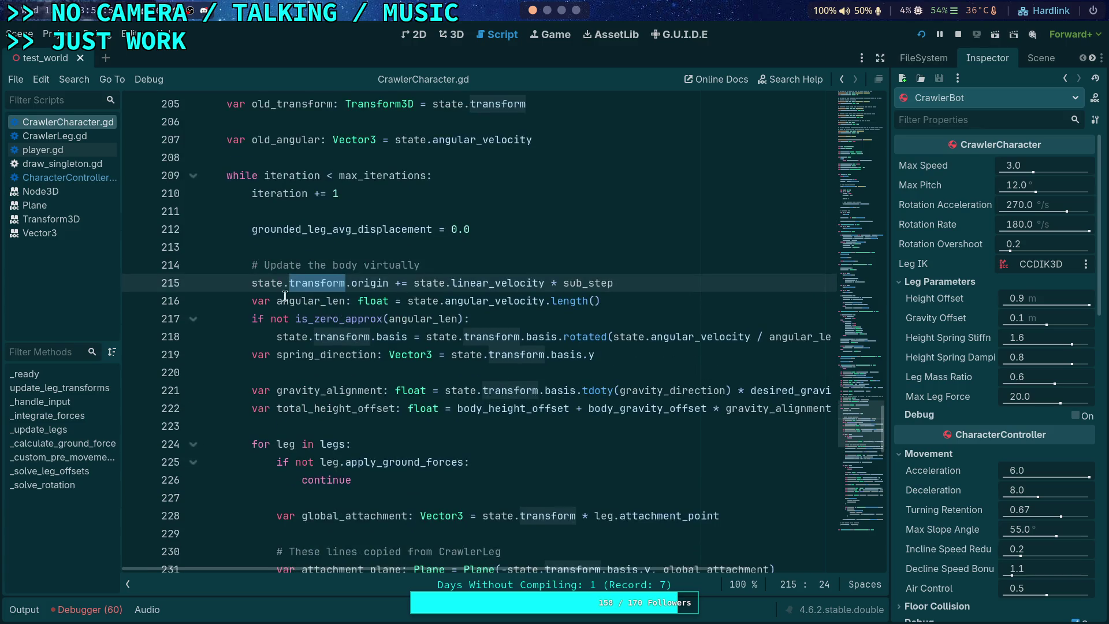
{"action": "mouse_move", "coordinate": [254, 283]}
{"action": "mouse_move", "coordinate": [316, 287]}
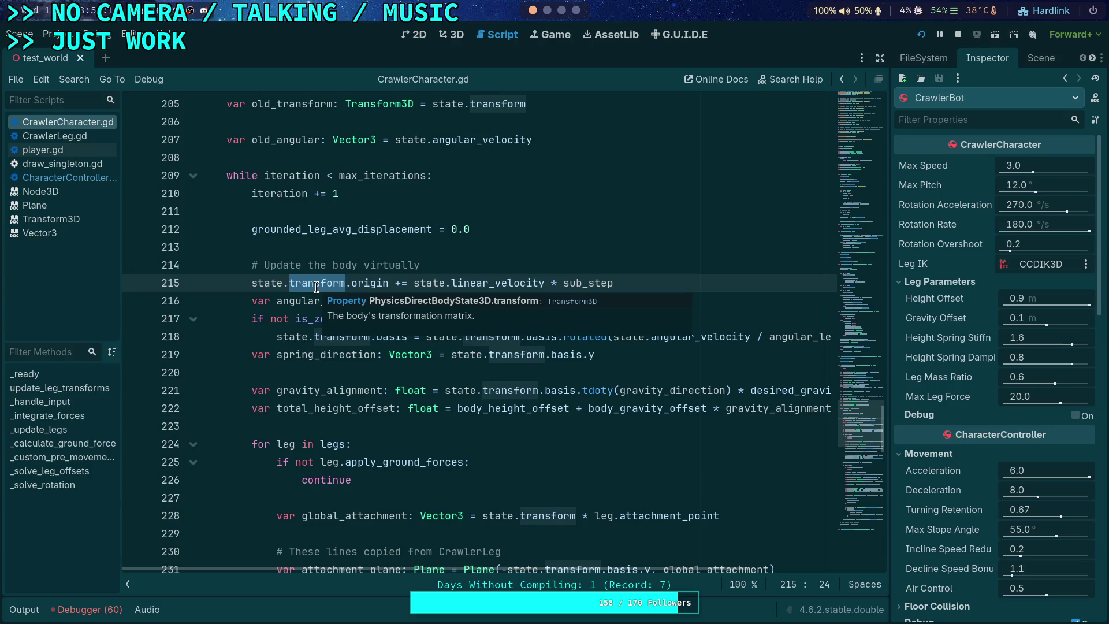
{"action": "scroll", "coordinate": [407, 393], "scroll_direction": "down", "scroll_amount": 2}
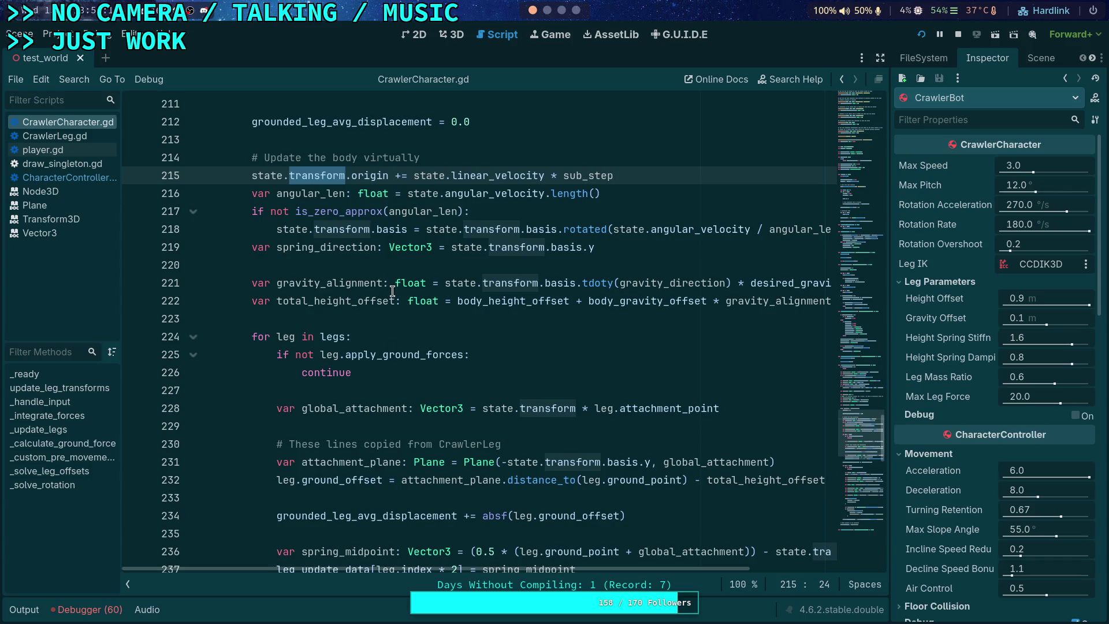
{"action": "scroll", "coordinate": [383, 283], "scroll_direction": "up", "scroll_amount": 2}
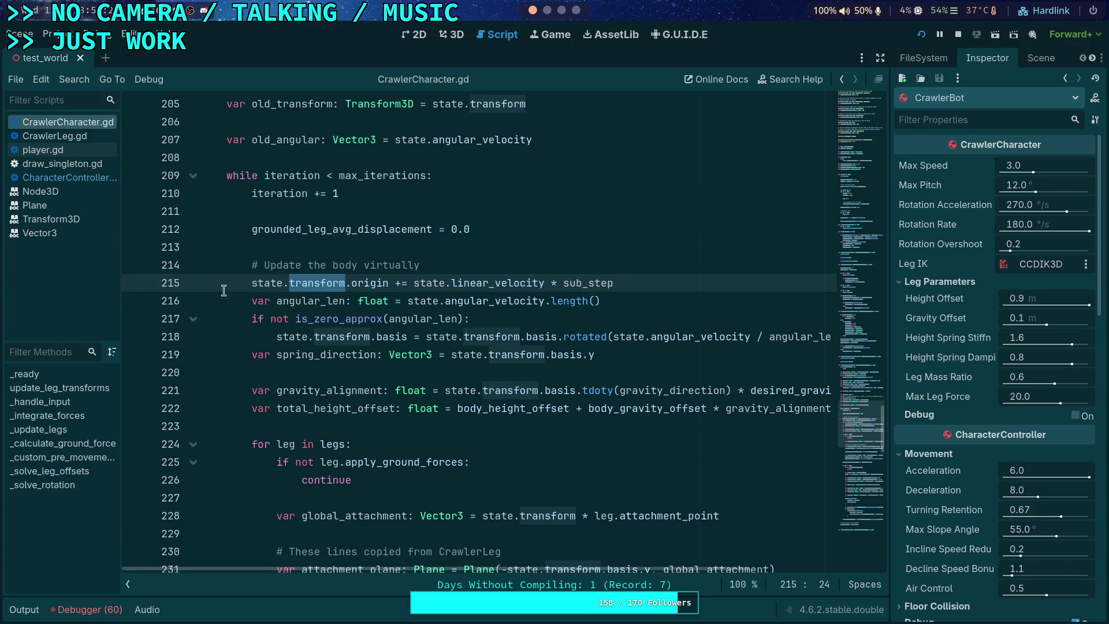
{"action": "scroll", "coordinate": [185, 286], "scroll_direction": "up", "scroll_amount": 3}
Set a breakpoint on line 207 and inspect the remote physics body state's angular velocity
{"action": "left_click", "coordinate": [140, 302]}
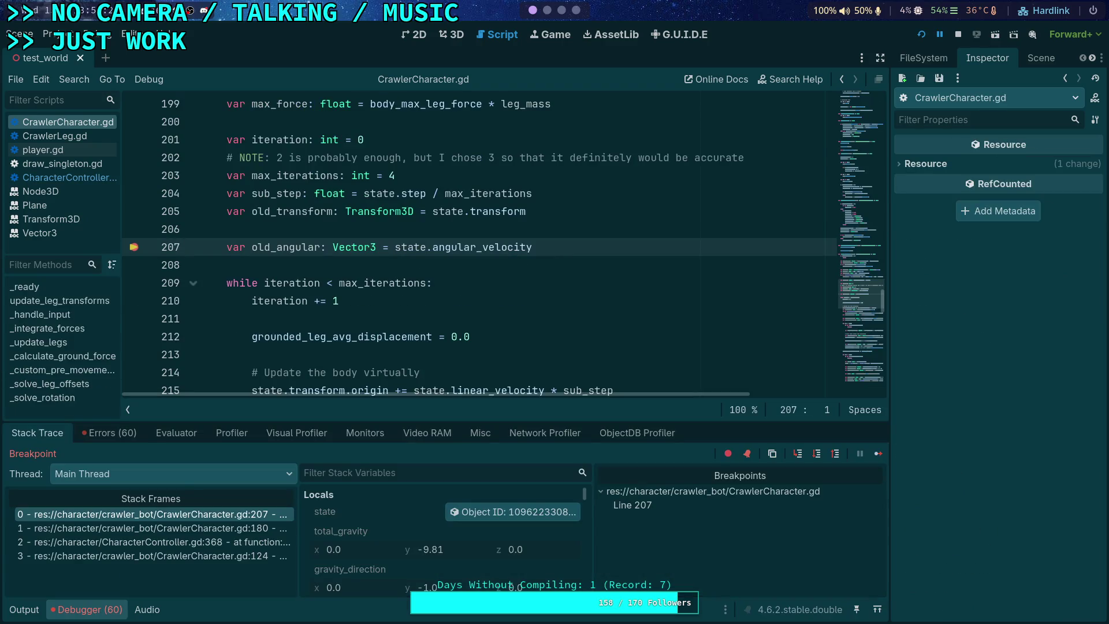
{"action": "left_click", "coordinate": [514, 512]}
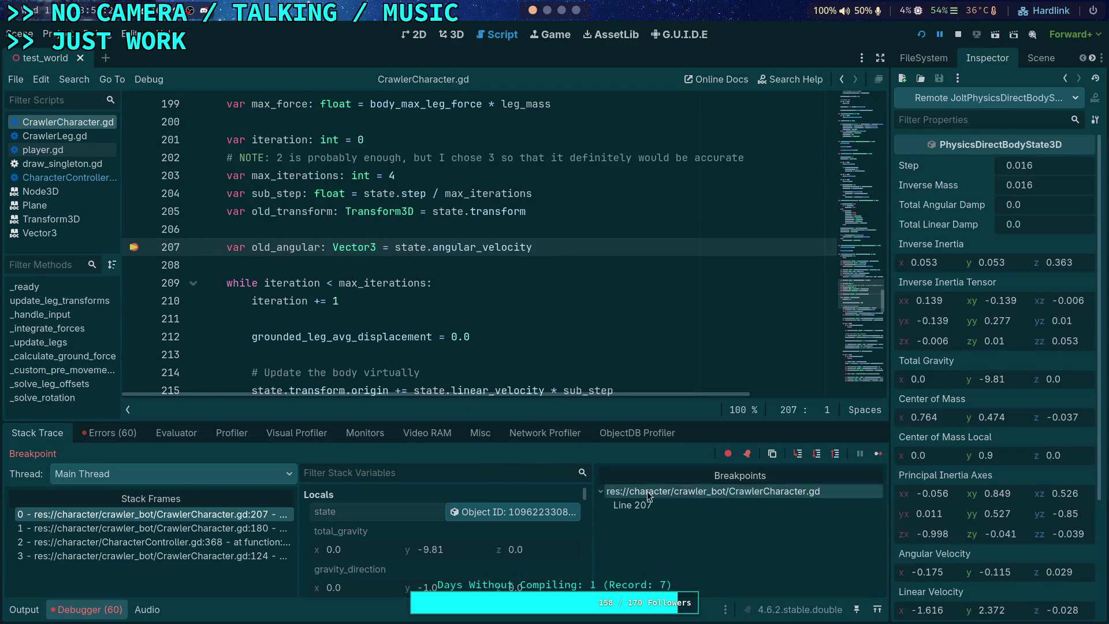
{"action": "scroll", "coordinate": [991, 511], "scroll_direction": "down", "scroll_amount": 3}
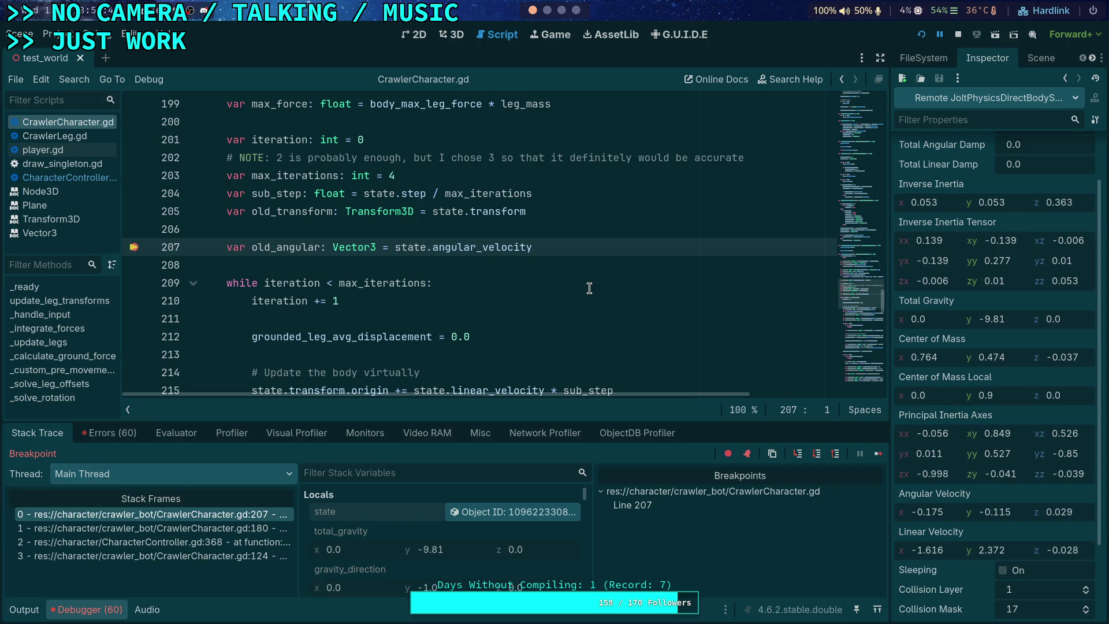
{"action": "scroll", "coordinate": [589, 288], "scroll_direction": "down", "scroll_amount": 1}
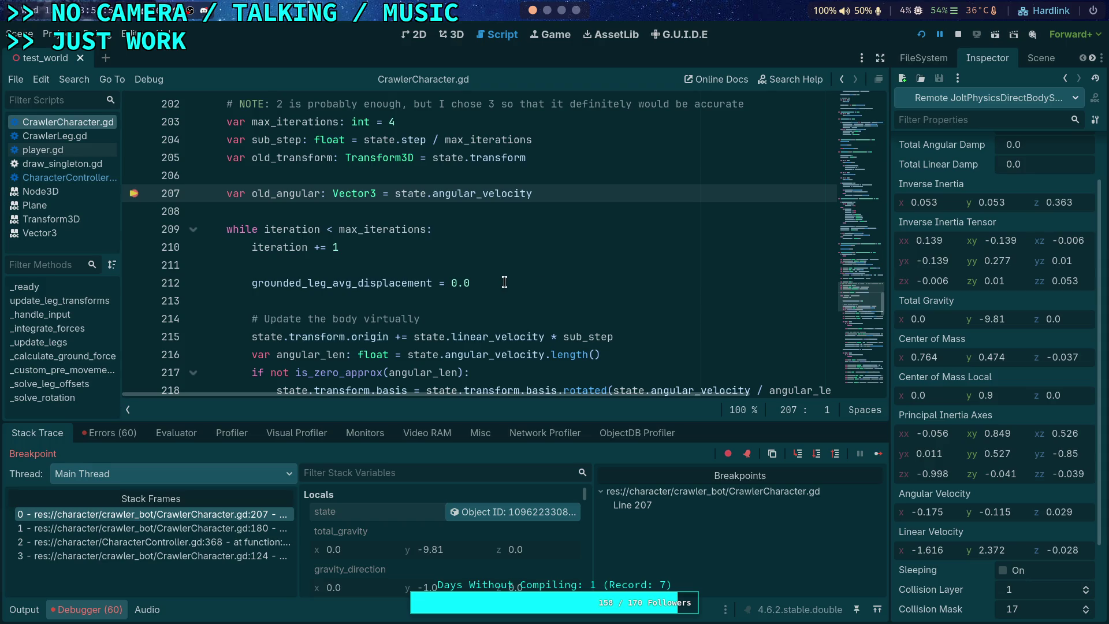
{"action": "scroll", "coordinate": [503, 281], "scroll_direction": "down", "scroll_amount": 1}
{"action": "scroll", "coordinate": [496, 288], "scroll_direction": "up", "scroll_amount": 1}
{"action": "scroll", "coordinate": [468, 308], "scroll_direction": "down", "scroll_amount": 1}
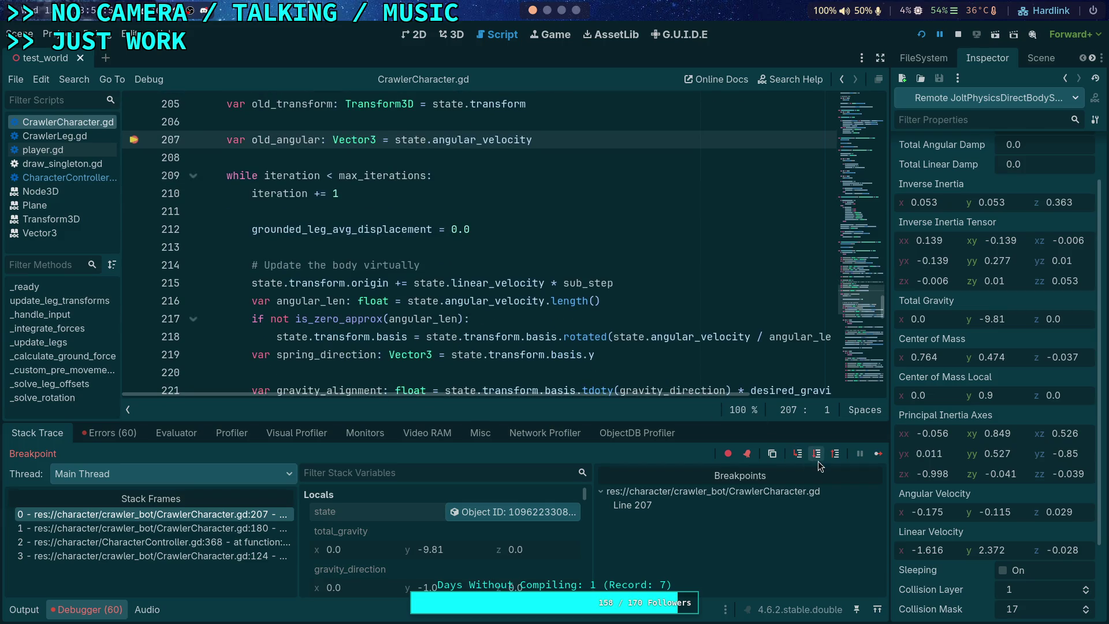
{"action": "right_click", "coordinate": [960, 498]}
{"action": "left_click", "coordinate": [563, 11]}
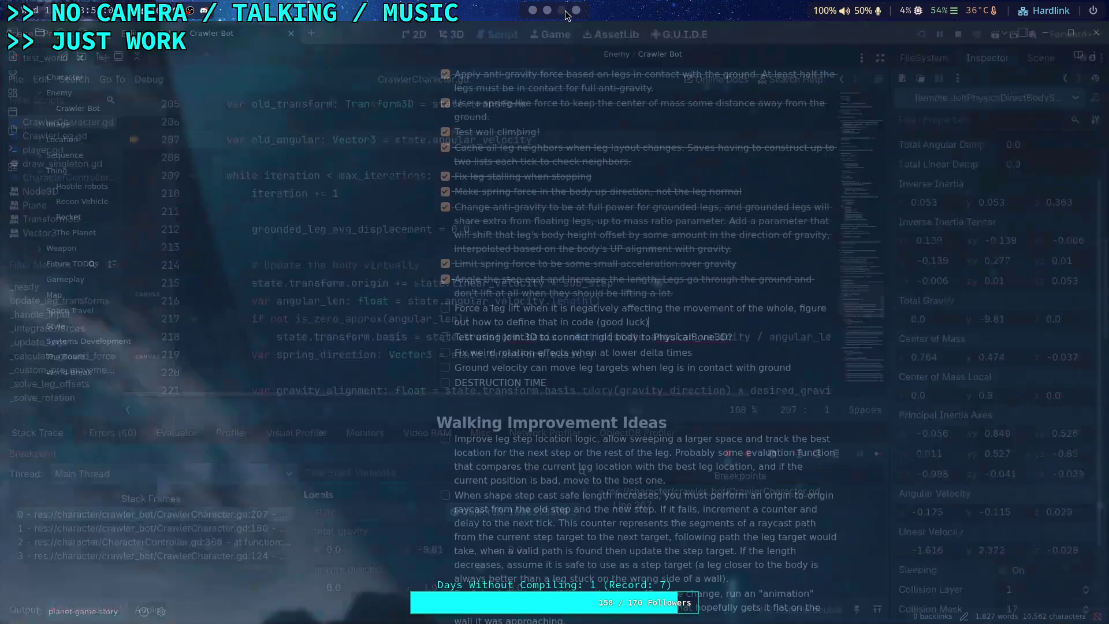
Clear the Python prompt and start a tuple with -0.175
{"action": "left_click", "coordinate": [547, 9]}
{"action": "key", "text": "BackSpace"}
{"action": "key", "text": "BackSpace"}
{"action": "key", "text": "BackSpace"}
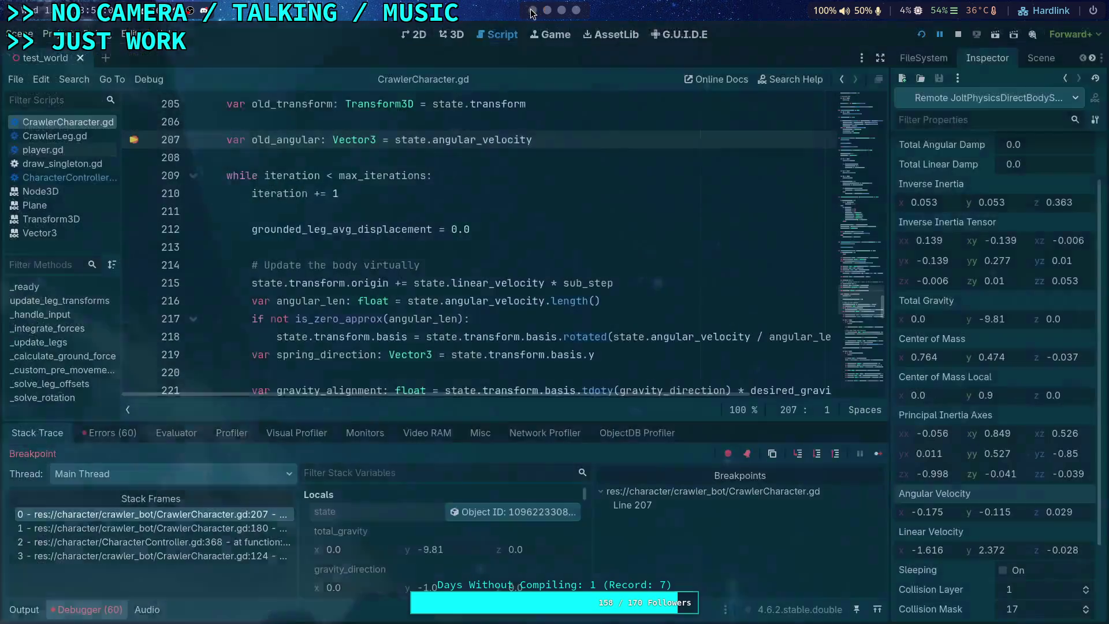
{"action": "left_click", "coordinate": [550, 9]}
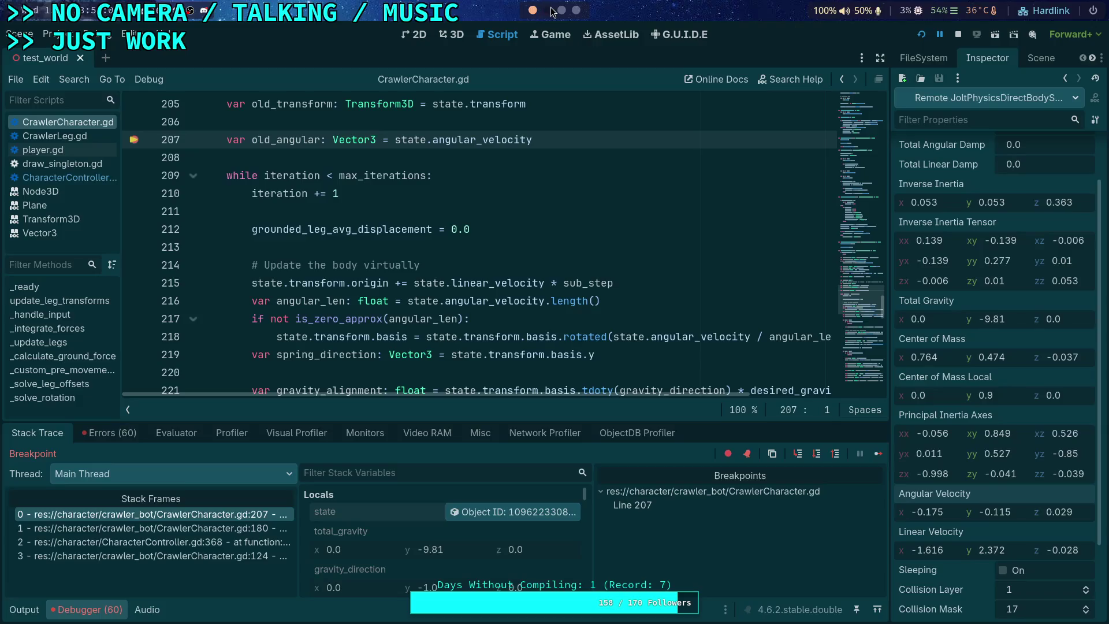
{"action": "left_click", "coordinate": [548, 10]}
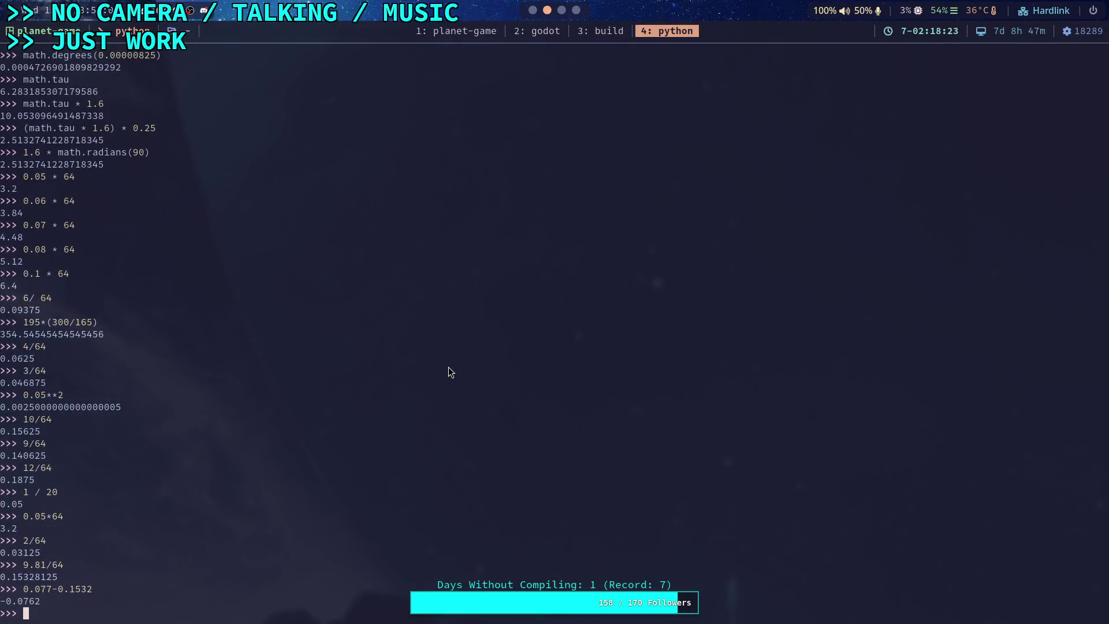
{"action": "type", "text": "-0.175"}
{"action": "type", "text": ","}
{"action": "key", "text": "Home"}
{"action": "type", "text": "("}
{"action": "key", "text": "Right"}
{"action": "key", "text": "Right"}
{"action": "key", "text": "Right"}
Add -0.115 and 0,029 from Godot to close the angular velocity tuple
{"action": "key", "text": "super+2"}
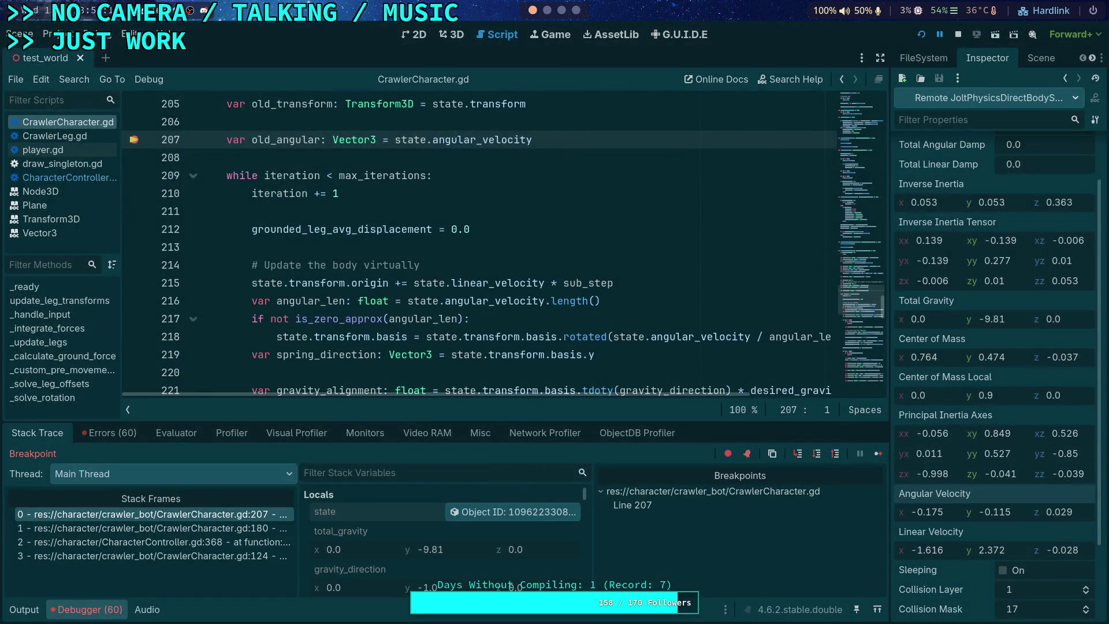
{"action": "key", "text": "super+4"}
{"action": "type", "text": "-0.115,"}
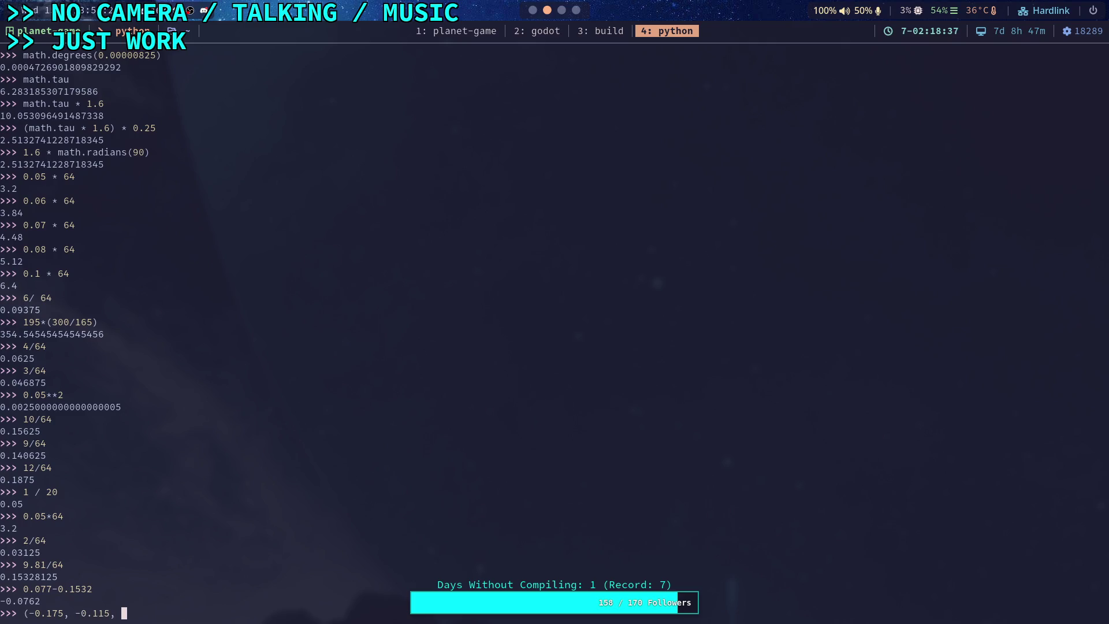
{"action": "key", "text": "super+2"}
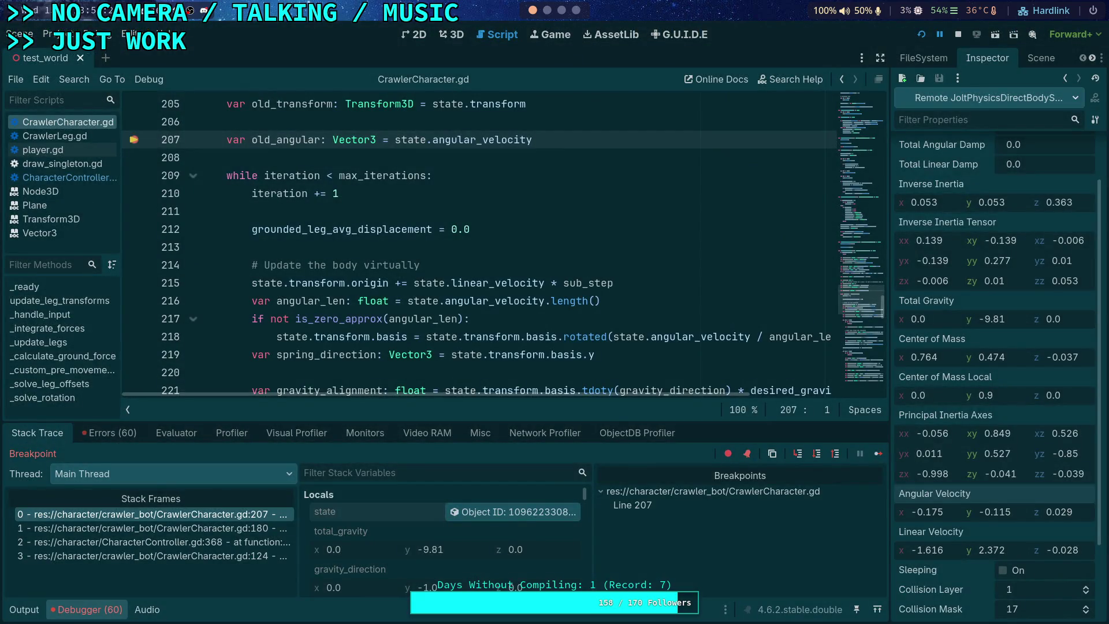
{"action": "key", "text": "super+4"}
{"action": "type", "text": "0"}
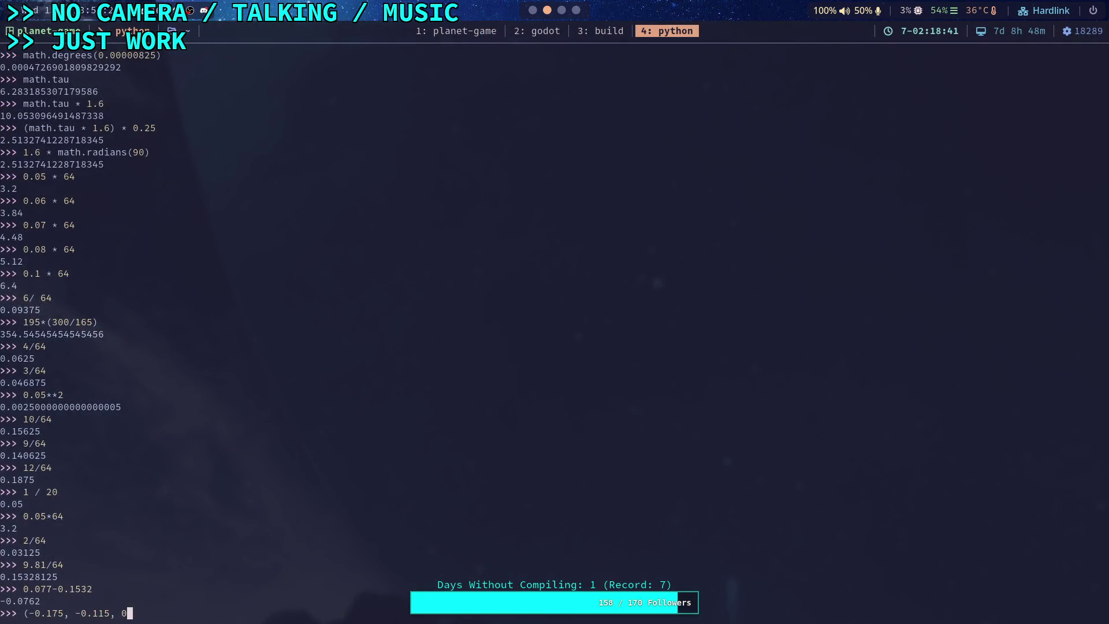
{"action": "type", "text": ",029)"}
{"action": "key", "text": "super+2"}
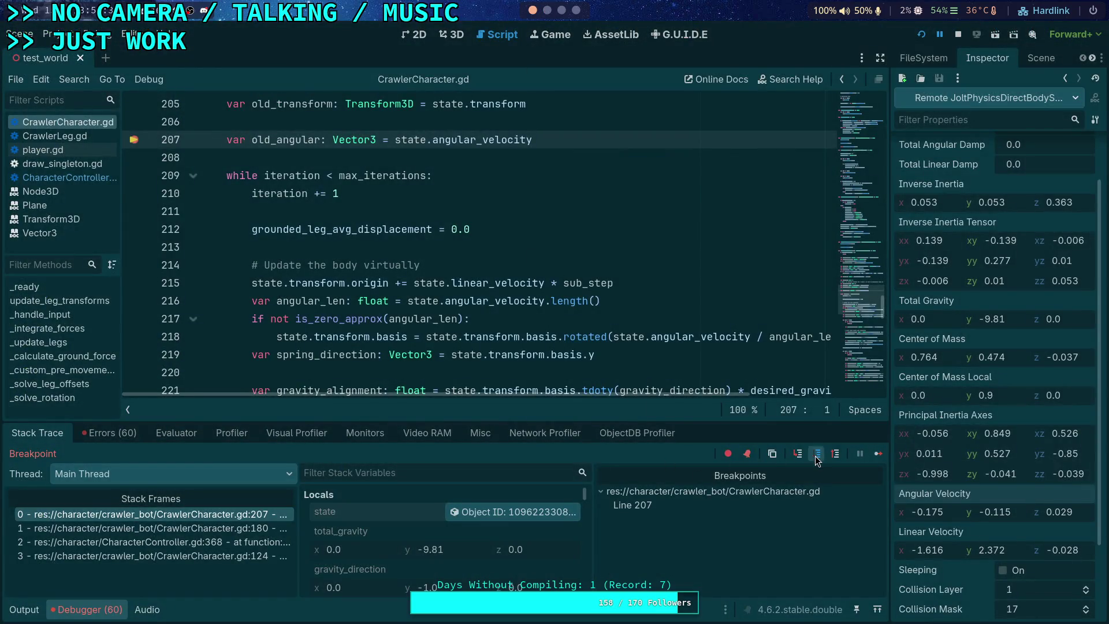
Step from line 207 to line 215 and inspect the body's linear velocity (−1.616, 2.372, −0.028)
{"action": "left_click", "coordinate": [816, 456]}
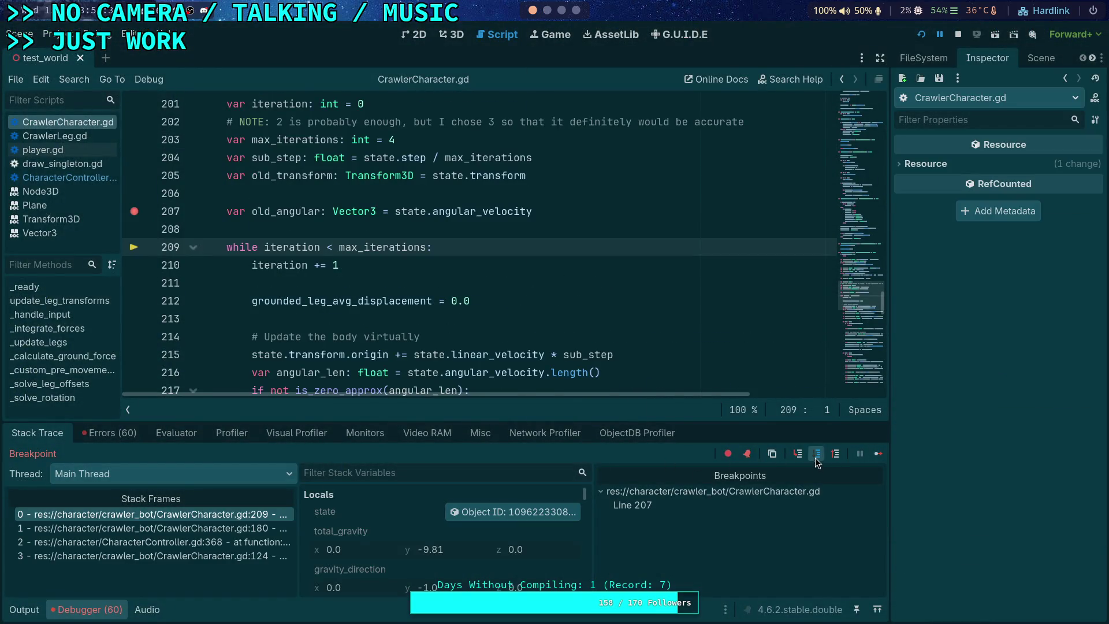
{"action": "left_click", "coordinate": [816, 457]}
{"action": "left_click_drag", "start_coordinate": [549, 421], "coordinate": [549, 373]}
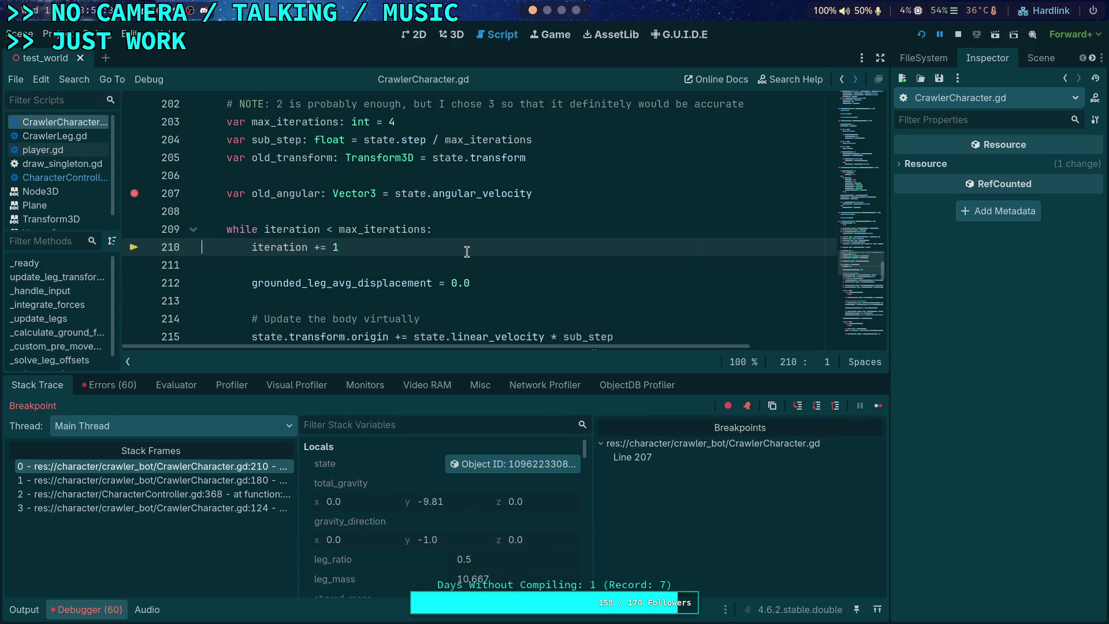
{"action": "scroll", "coordinate": [467, 252], "scroll_direction": "down", "scroll_amount": 1}
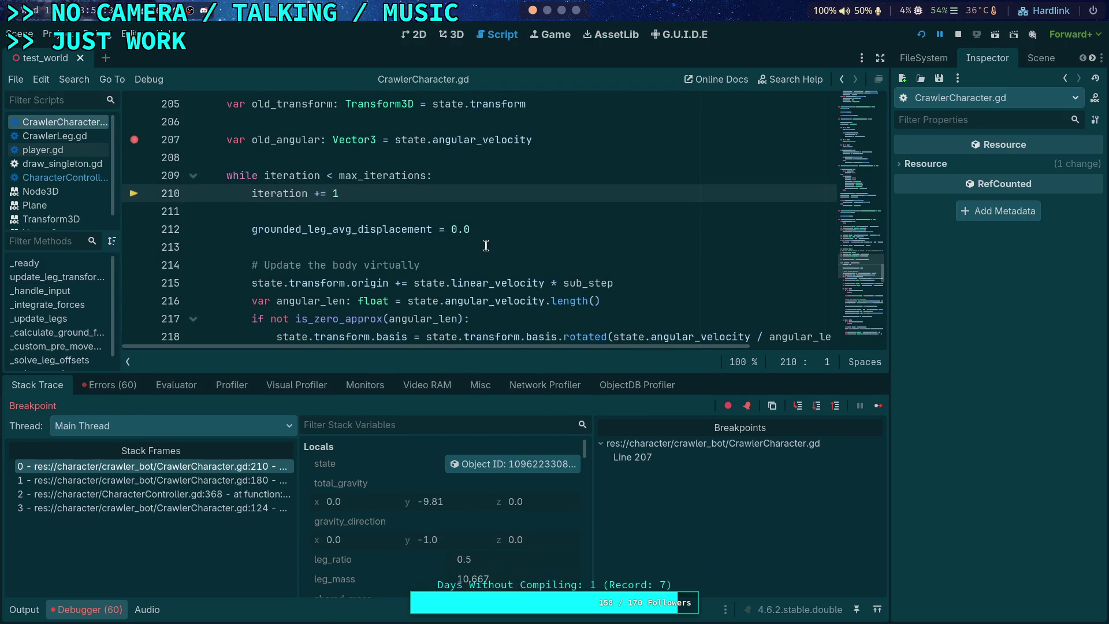
{"action": "left_click", "coordinate": [816, 407]}
{"action": "left_click", "coordinate": [816, 406]}
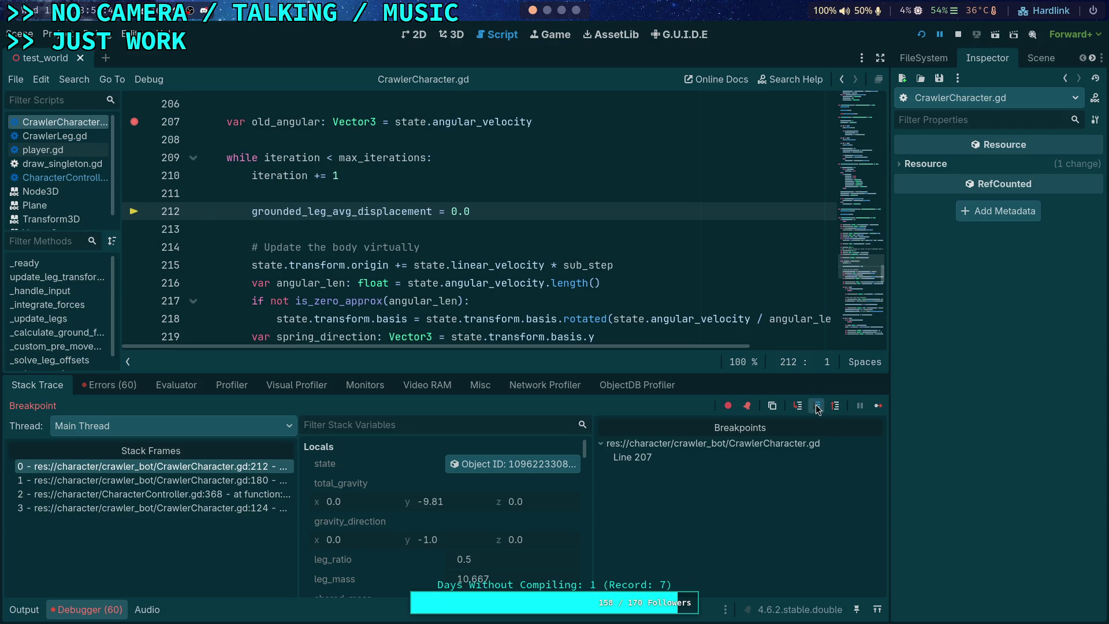
{"action": "left_click", "coordinate": [503, 464]}
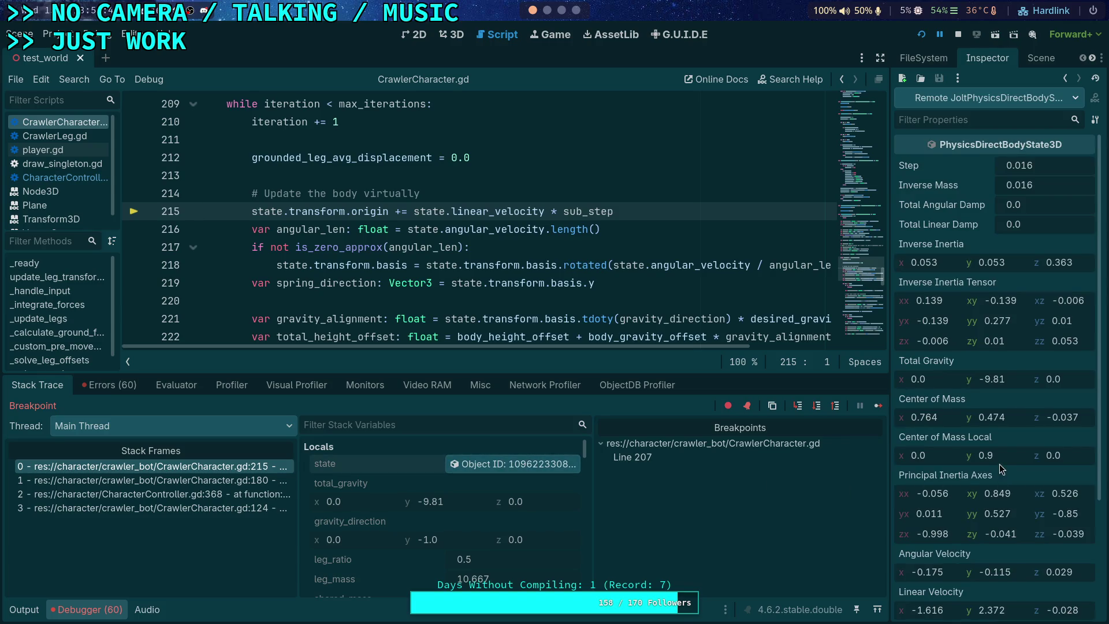
{"action": "scroll", "coordinate": [993, 459], "scroll_direction": "down", "scroll_amount": 4}
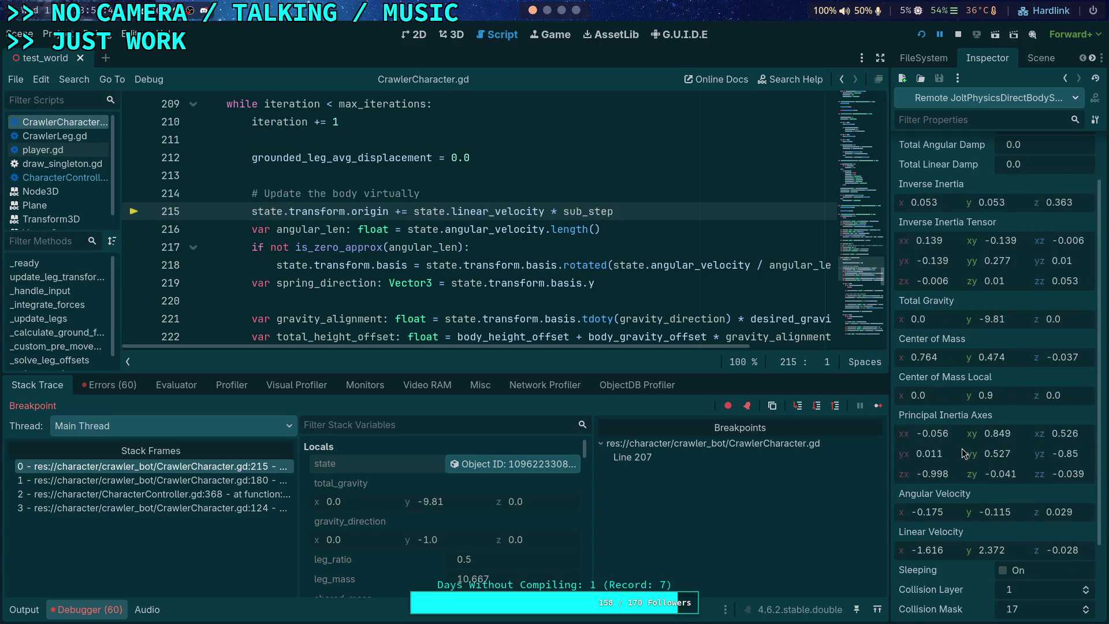
{"action": "scroll", "coordinate": [965, 454], "scroll_direction": "down", "scroll_amount": 1}
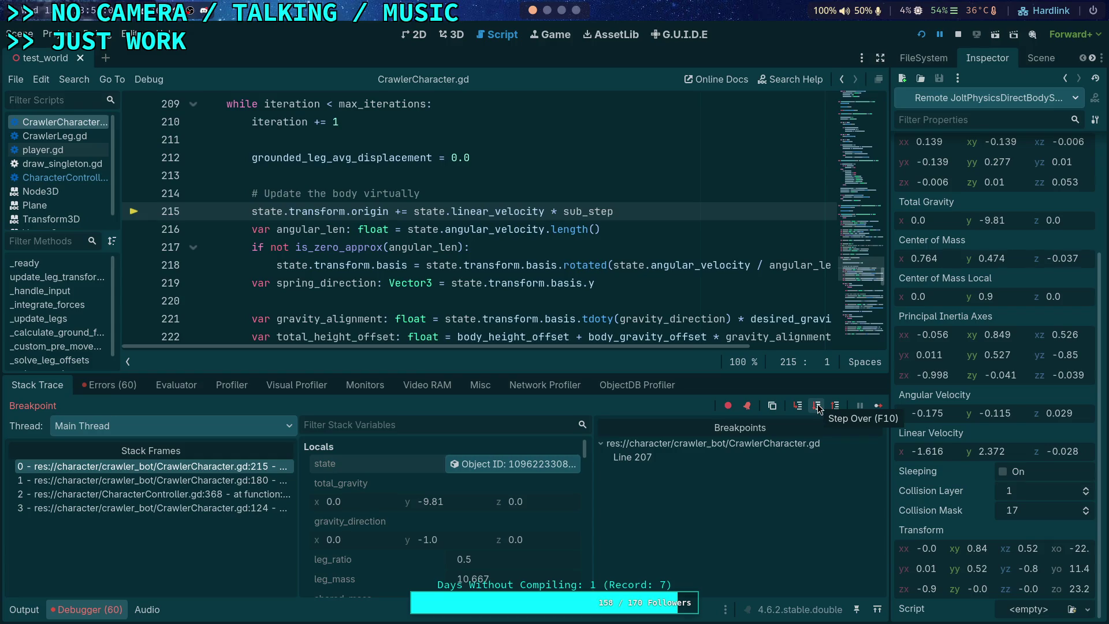
{"action": "scroll", "coordinate": [1007, 381], "scroll_direction": "up", "scroll_amount": 3}
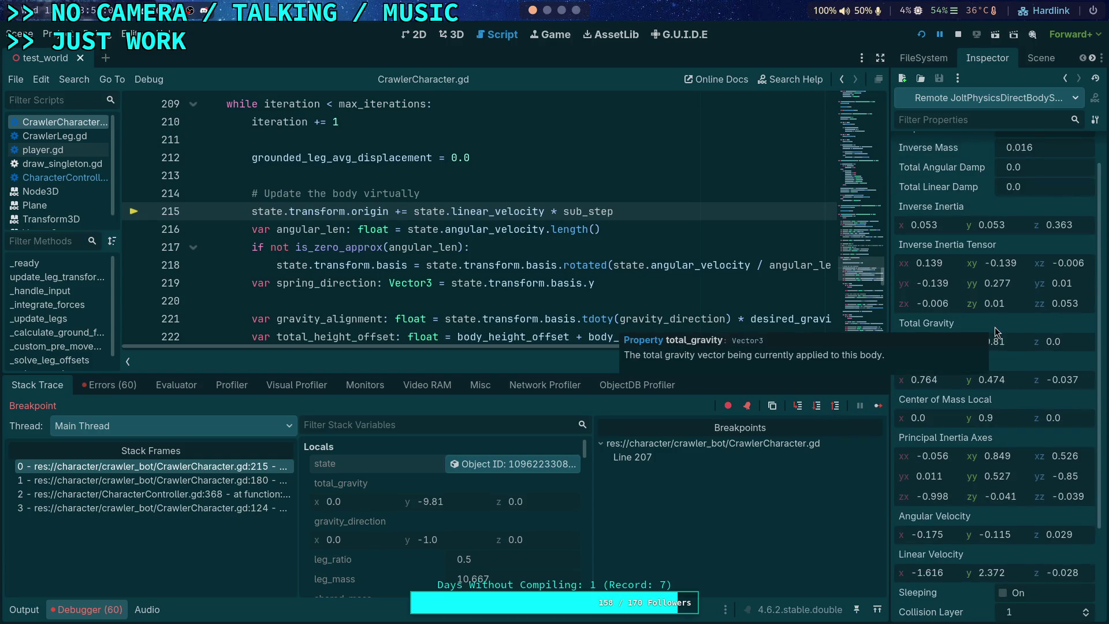
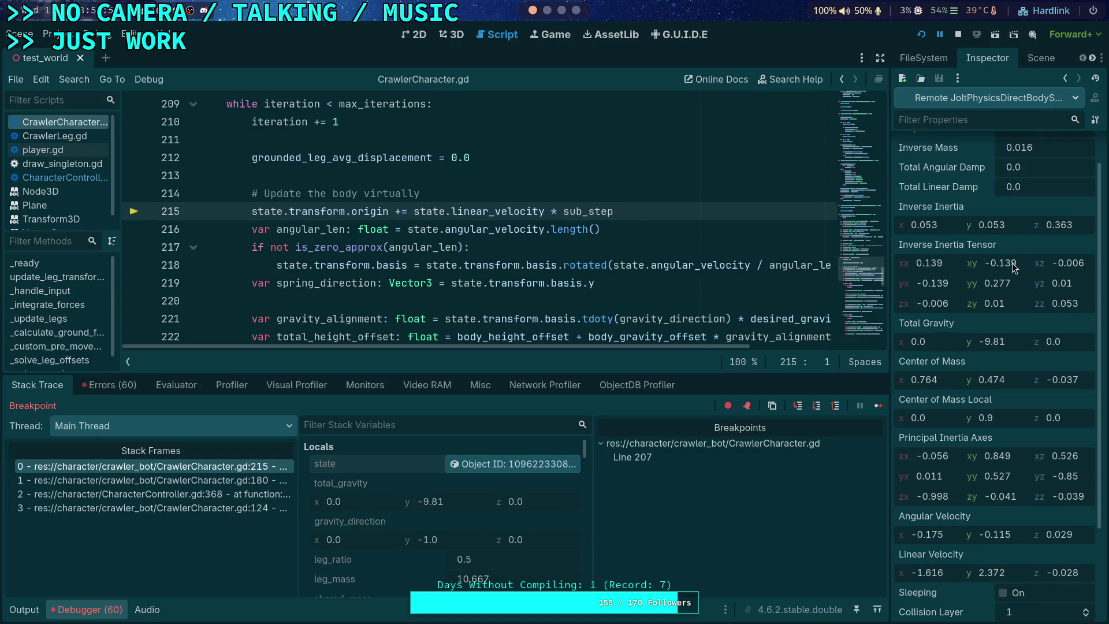
Step over to pause on line 216 and scroll the script horizontally
{"action": "mouse_move", "coordinate": [996, 247]}
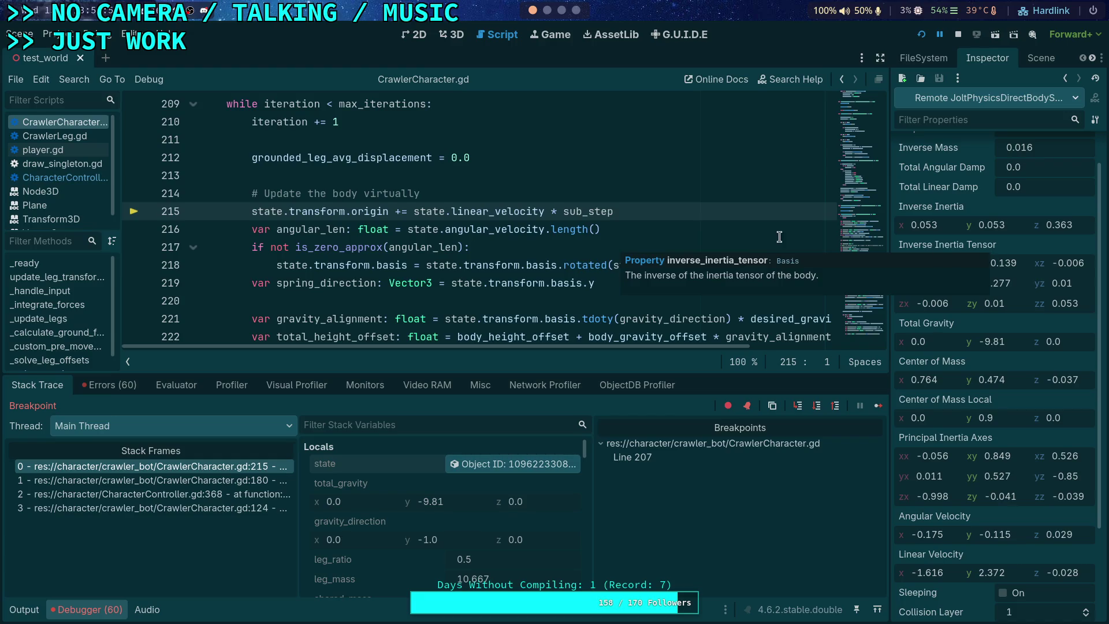
{"action": "mouse_move", "coordinate": [570, 222]}
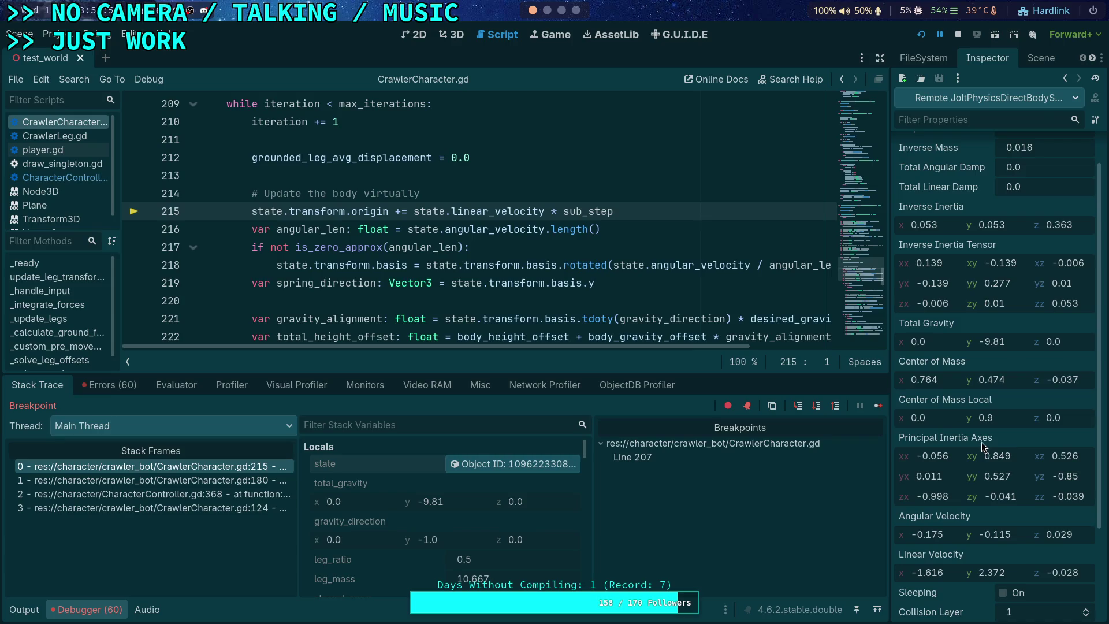
{"action": "mouse_move", "coordinate": [981, 441]}
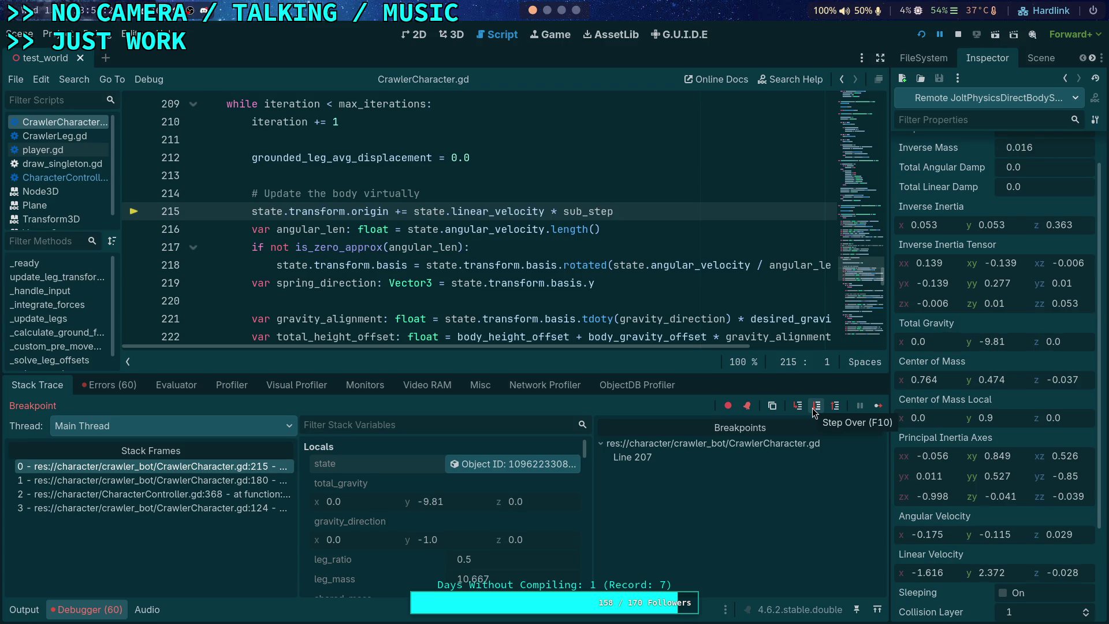
{"action": "scroll", "coordinate": [519, 492], "scroll_direction": "down", "scroll_amount": 4}
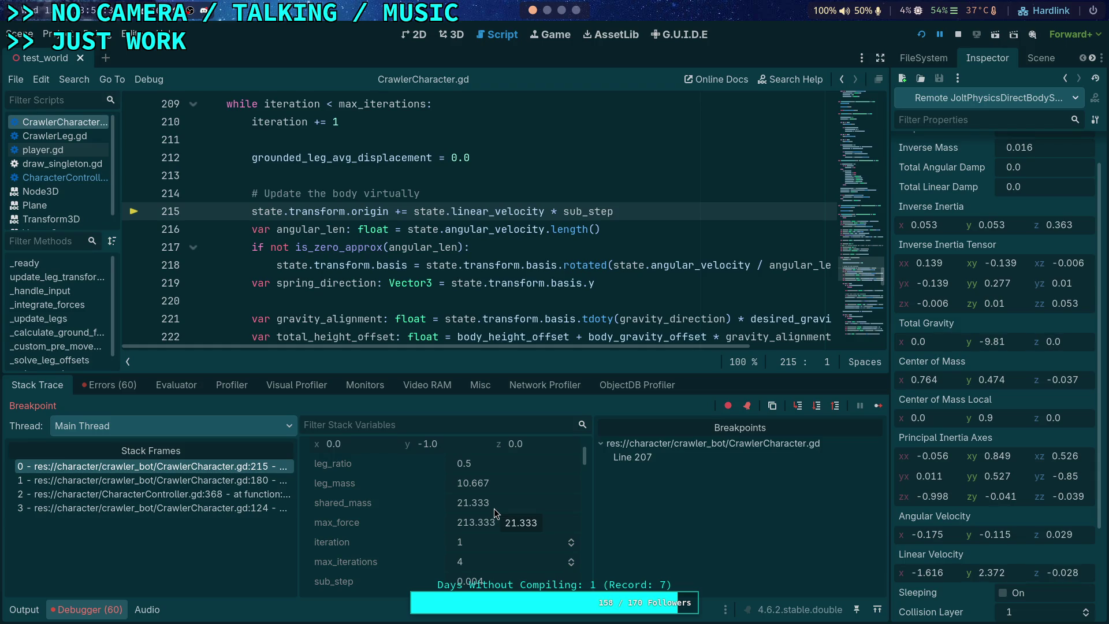
{"action": "left_click", "coordinate": [817, 409]}
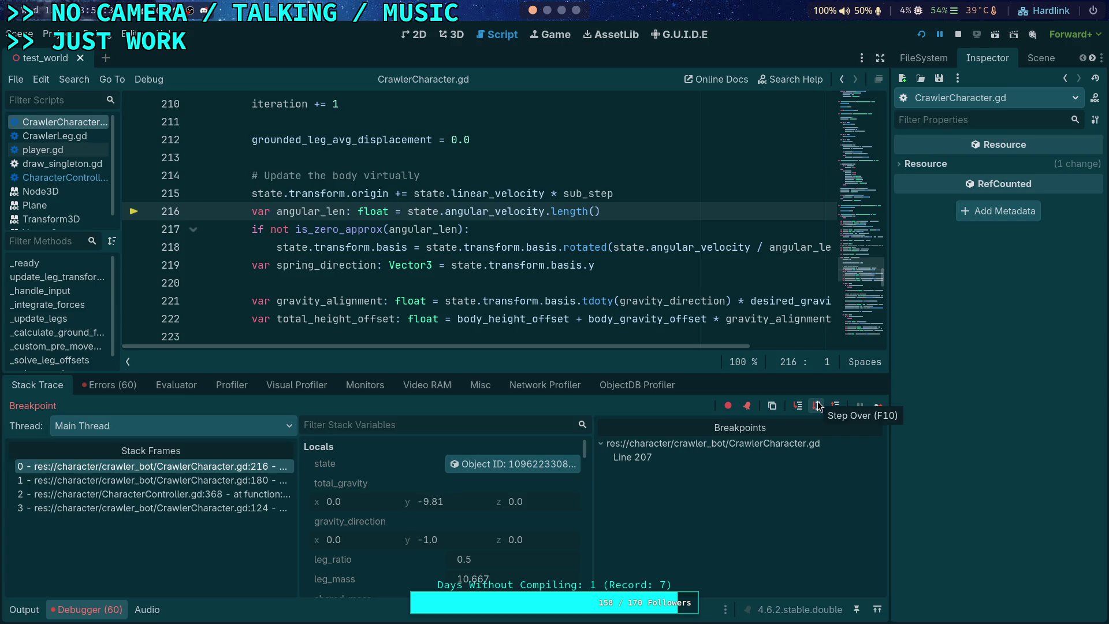
{"action": "mouse_move", "coordinate": [696, 345]}
{"action": "left_mouse_down"}
{"action": "mouse_move", "coordinate": [858, 345]}
{"action": "mouse_move", "coordinate": [743, 342]}
{"action": "mouse_move", "coordinate": [848, 337]}
{"action": "left_mouse_up"}
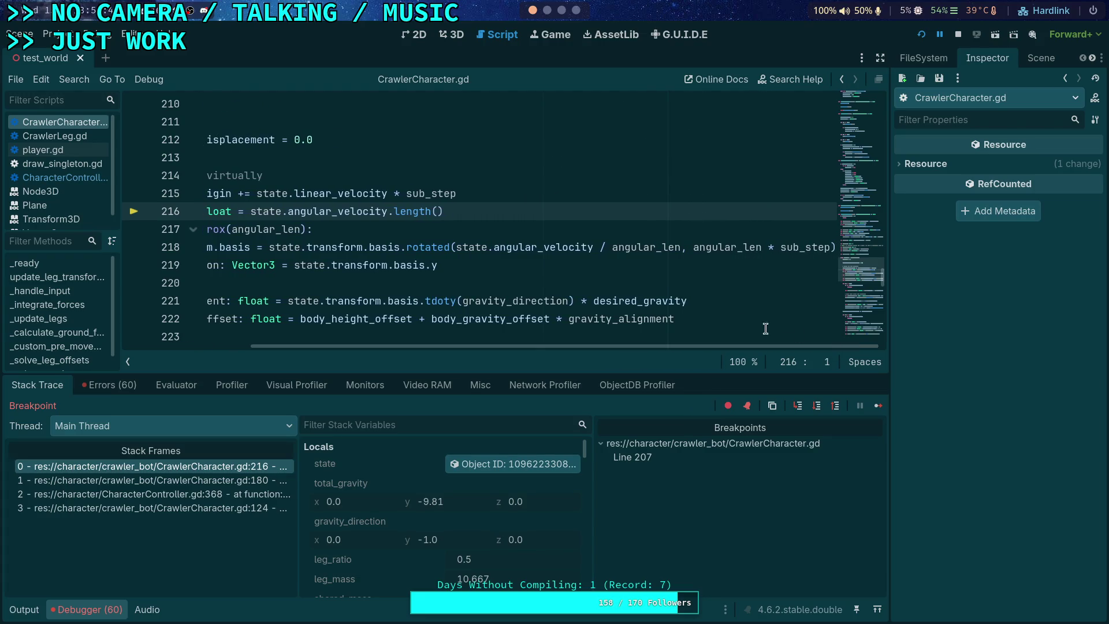
{"action": "left_click_drag", "start_coordinate": [622, 347], "coordinate": [515, 351]}
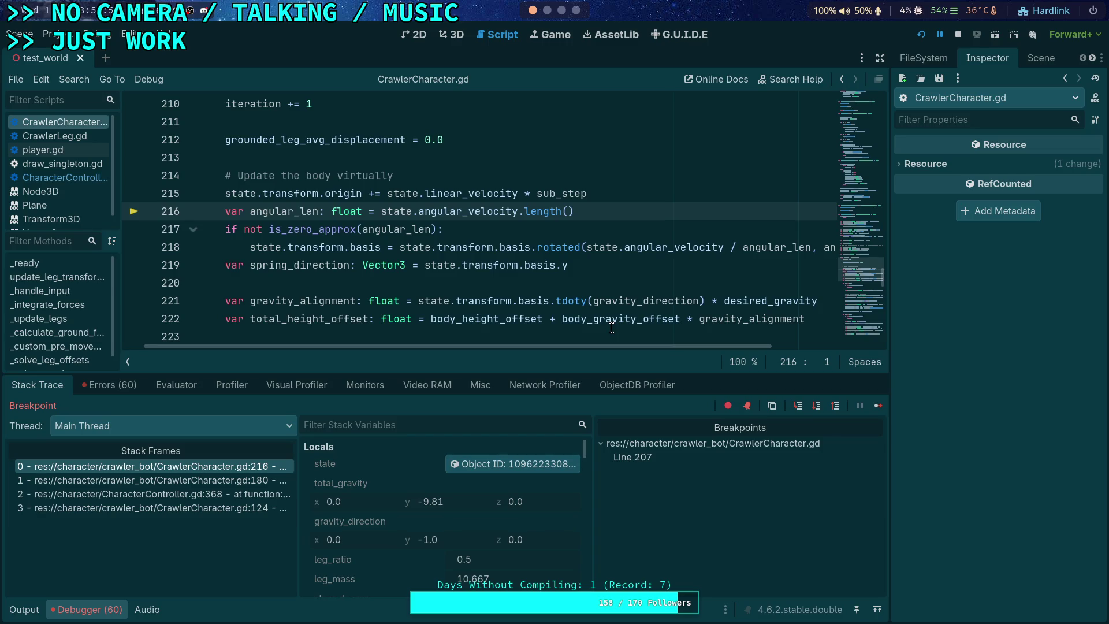
Switch to the terminal workspace and the tmux 'godot' Neovim window
{"action": "left_click", "coordinate": [561, 10]}
{"action": "left_click", "coordinate": [576, 10]}
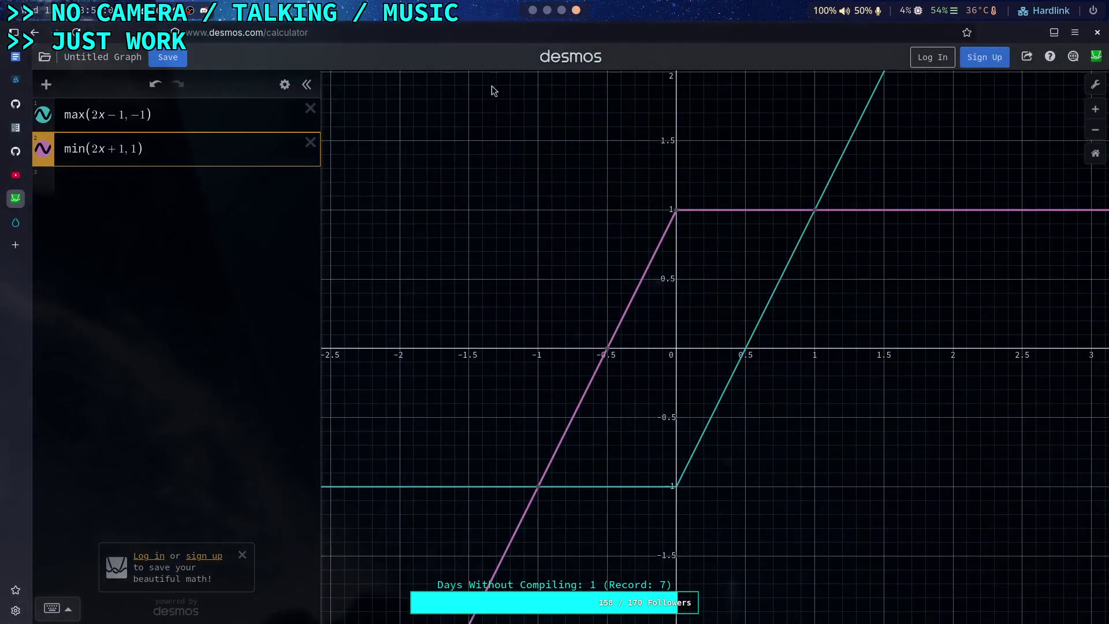
{"action": "mouse_move", "coordinate": [17, 152]}
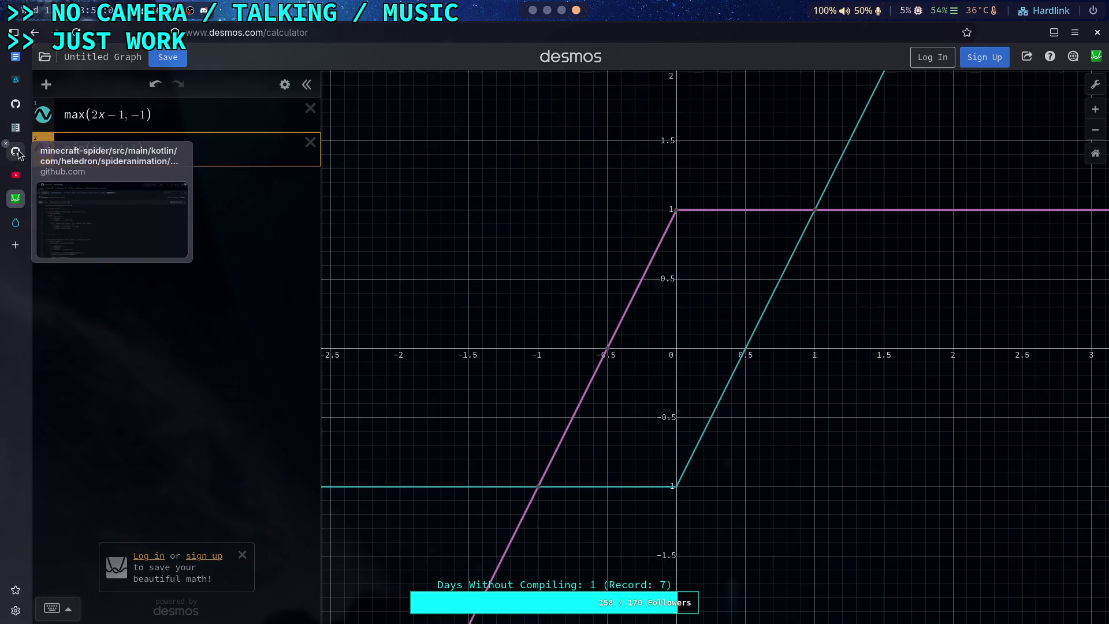
{"action": "left_click", "coordinate": [547, 10]}
{"action": "left_click", "coordinate": [549, 32]}
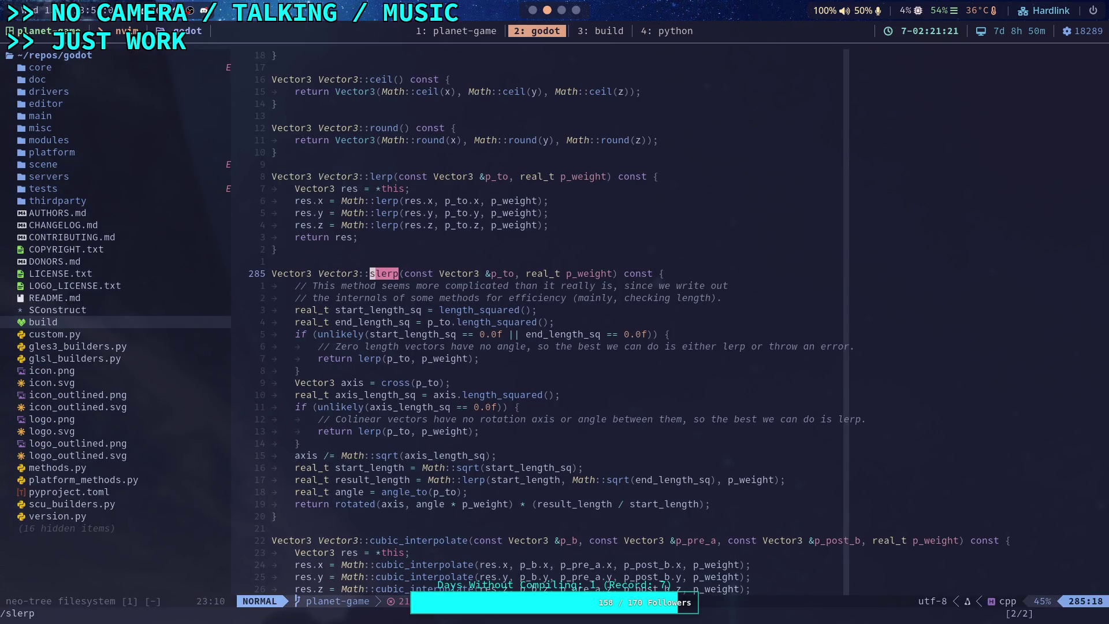
Start a live grep for inverse_inertia_tensor, then return to the paused Godot editor
{"action": "key", "text": "space"}
{"action": "type", "text": "fginverse_iner"}
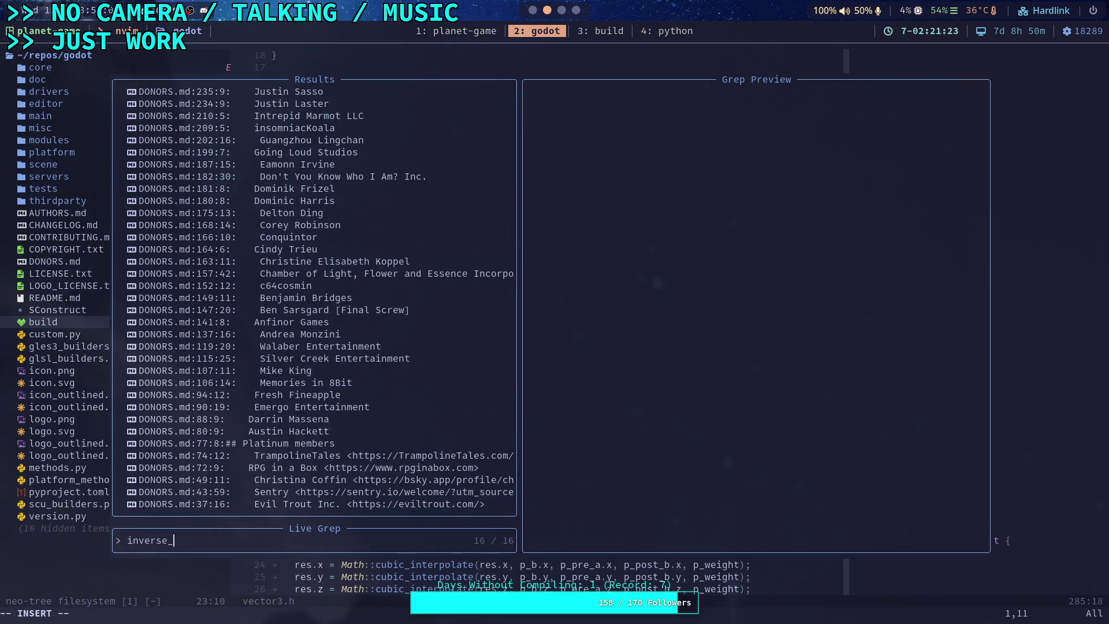
{"action": "type", "text": "tia_ten"}
{"action": "type", "text": "sor"}
{"action": "key", "text": "alt+Tab"}
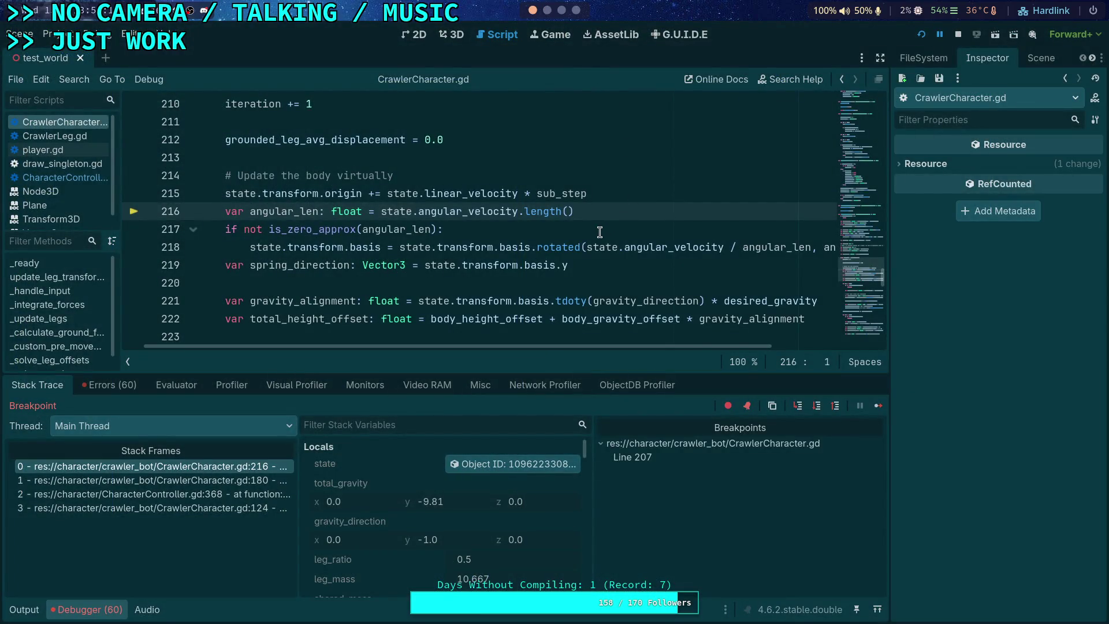
Load the body state object in the Inspector, review its properties, then return to Neovim
{"action": "left_click", "coordinate": [501, 465]}
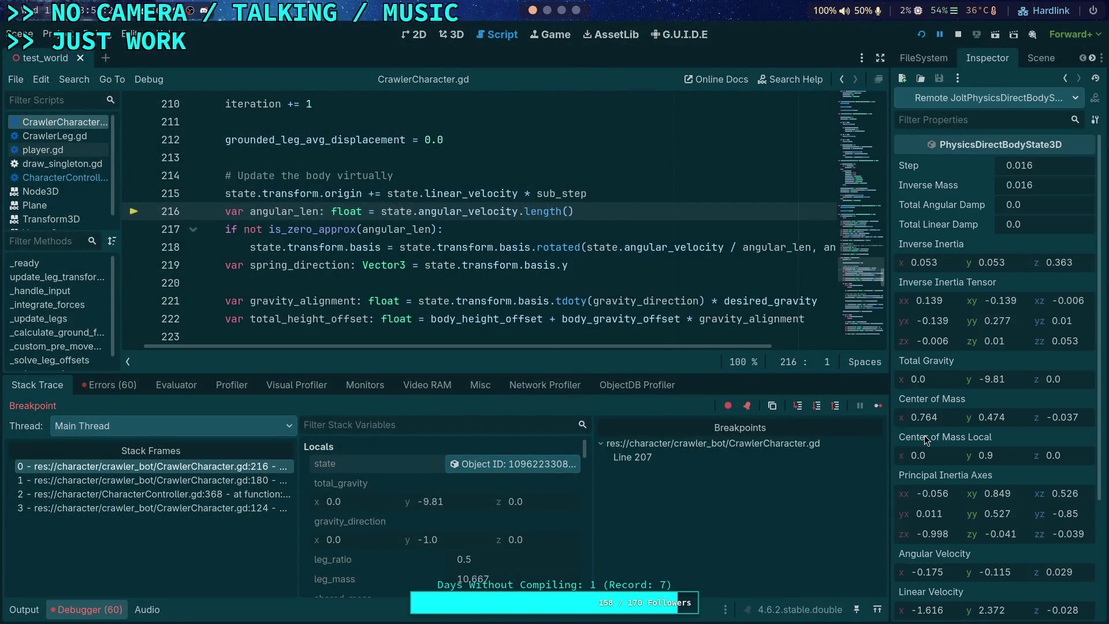
{"action": "scroll", "coordinate": [976, 502], "scroll_direction": "down", "scroll_amount": 4}
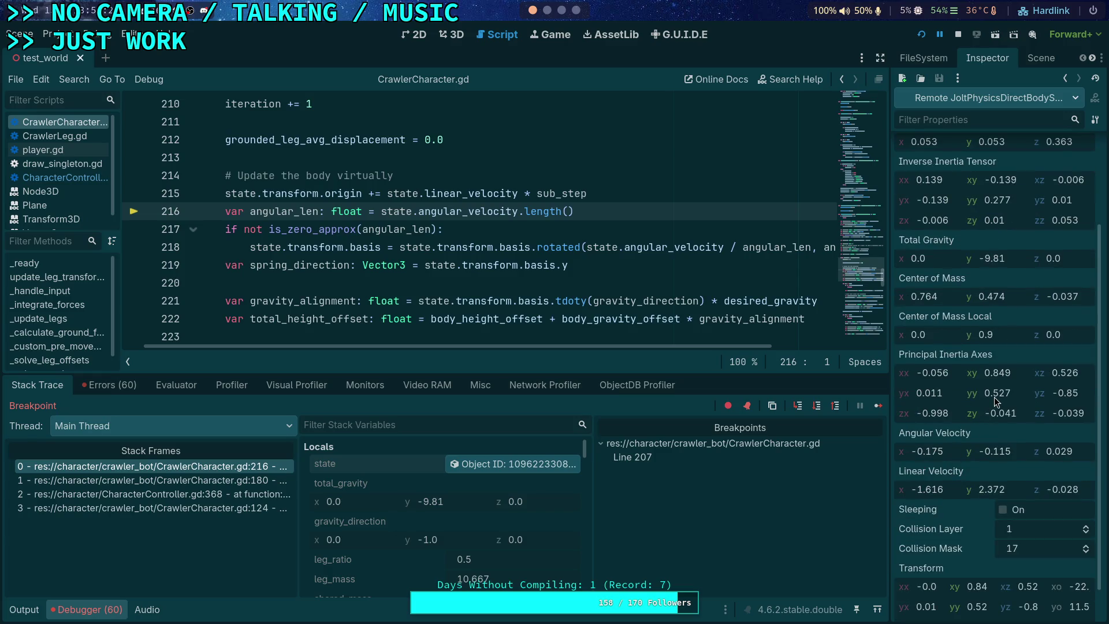
{"action": "scroll", "coordinate": [994, 397], "scroll_direction": "up", "scroll_amount": 4}
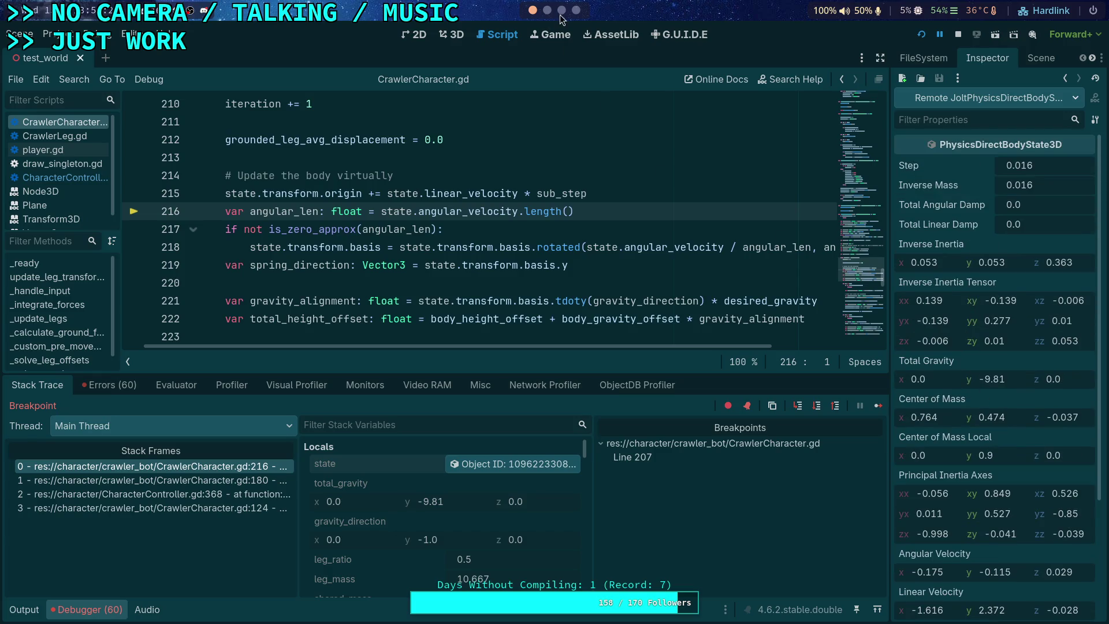
{"action": "key", "text": "super+2"}
{"action": "key", "text": "super+3"}
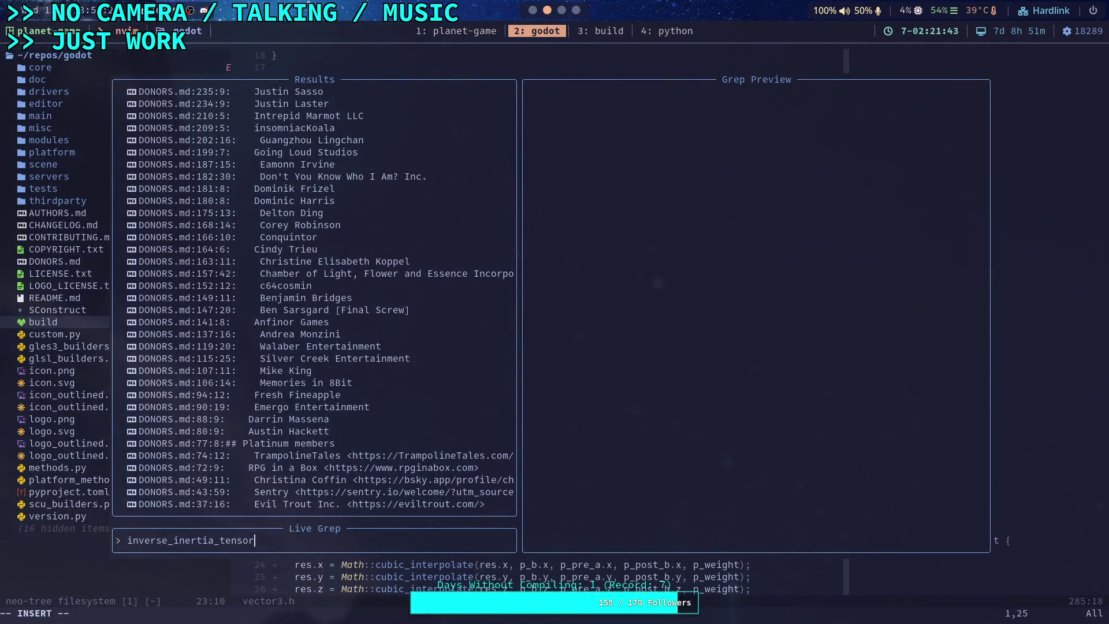
Compare the .cpp binding with the header, then open physics_server_3d.h at line 58
{"action": "key", "text": "Escape"}
{"action": "key", "text": "Escape"}
{"action": "key", "text": "space"}
{"action": "type", "text": "sg"}
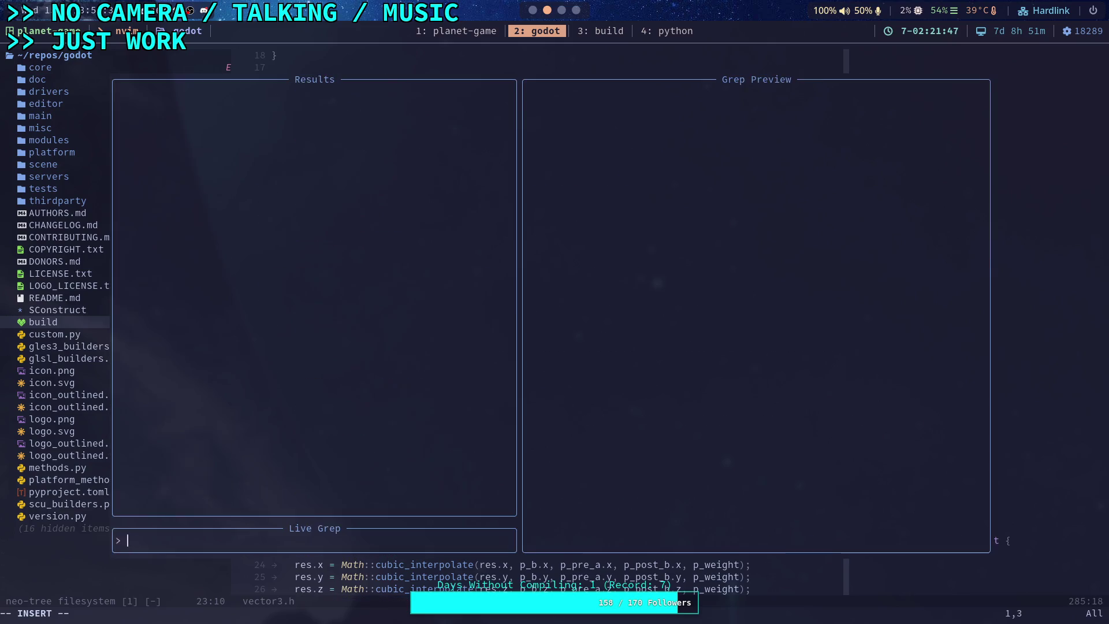
{"action": "type", "text": "inverse_inertia_tensor"}
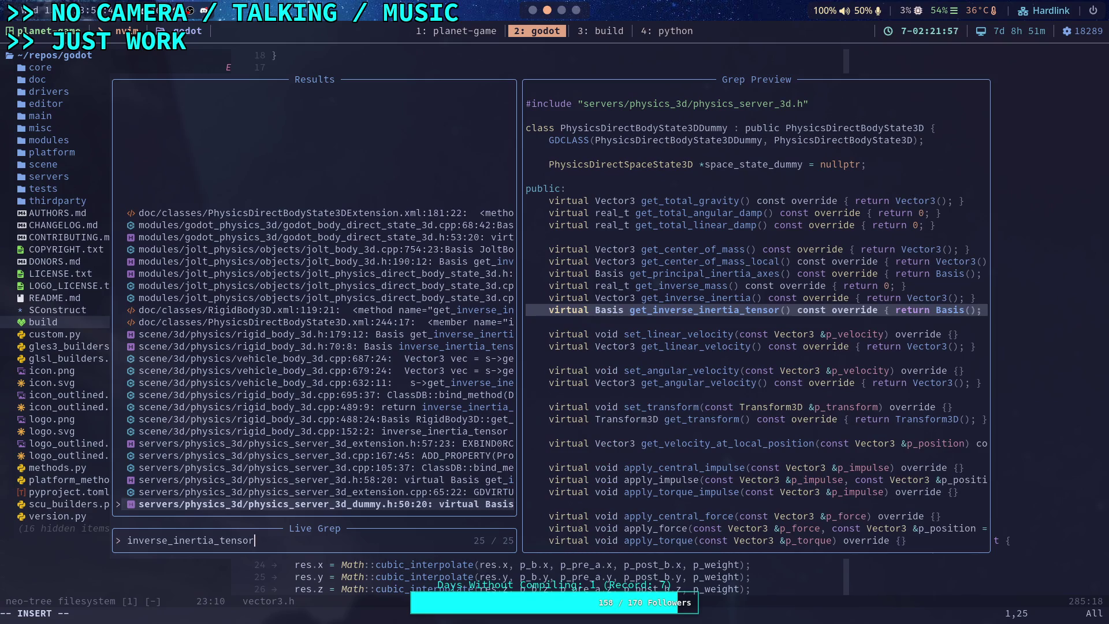
{"action": "key", "text": "Up"}
{"action": "key", "text": "Up"}
{"action": "key", "text": "Up"}
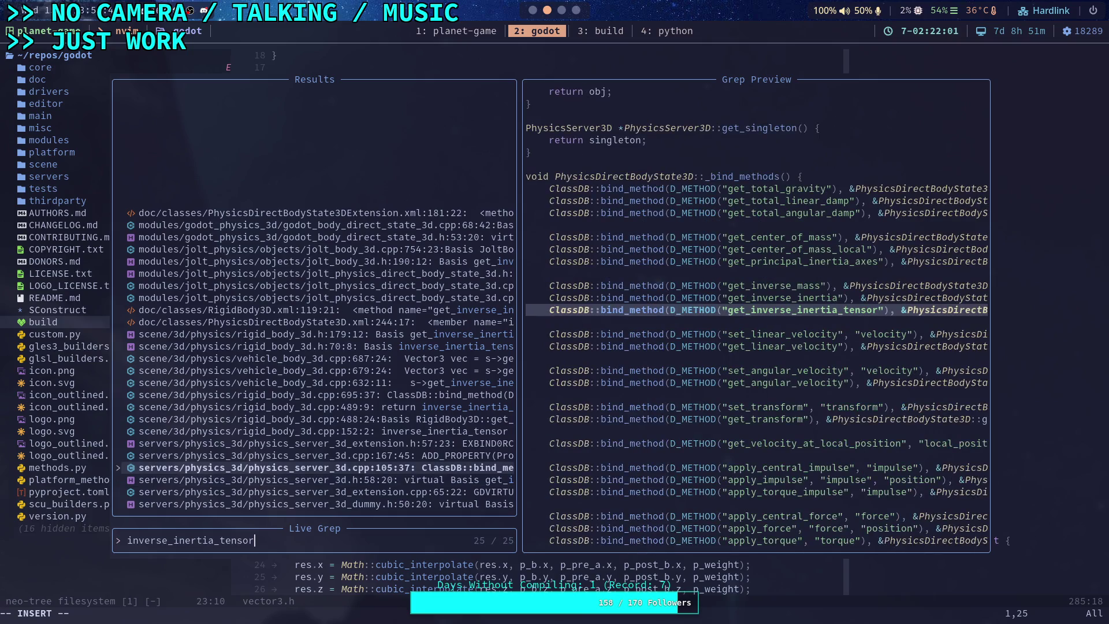
{"action": "key", "text": "Down"}
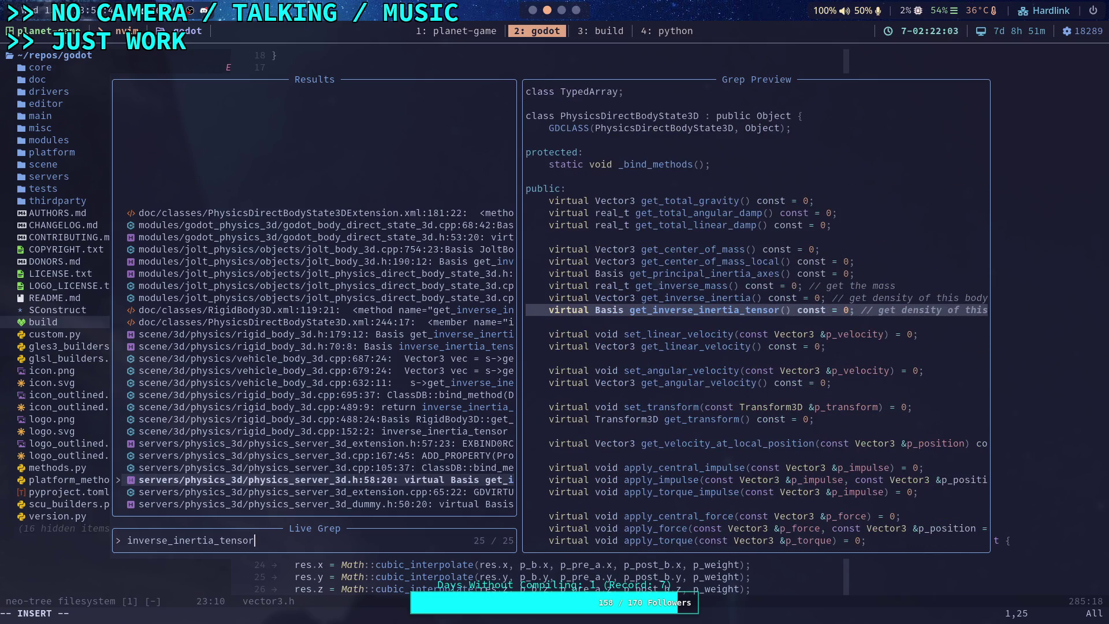
{"action": "key", "text": "Up"}
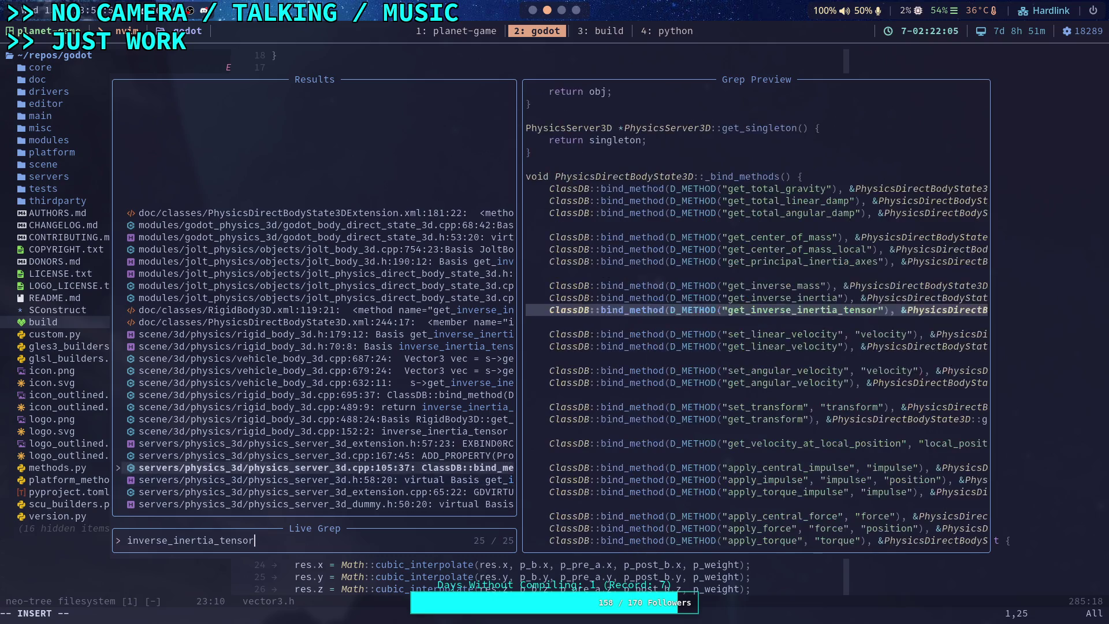
{"action": "key", "text": "Down"}
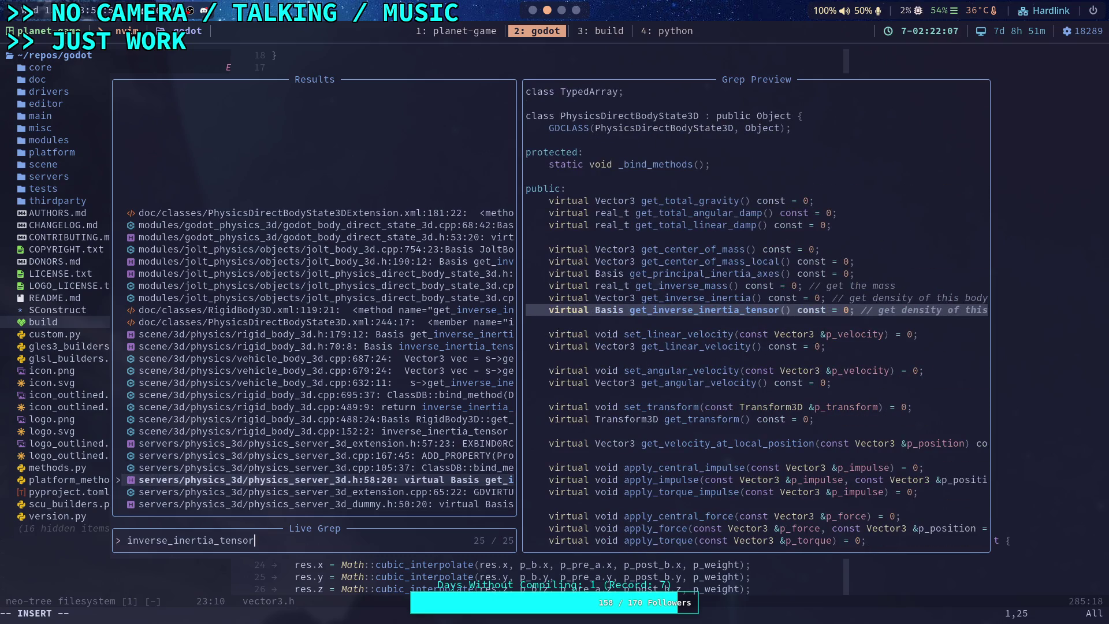
{"action": "key", "text": "Up"}
{"action": "key", "text": "Down"}
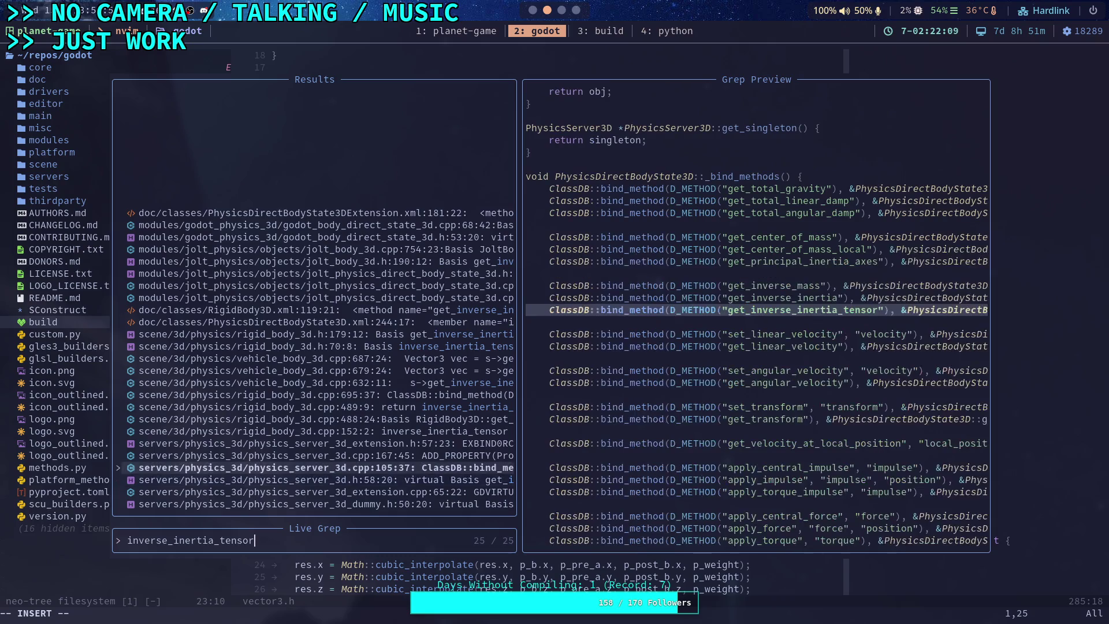
{"action": "key", "text": "Return"}
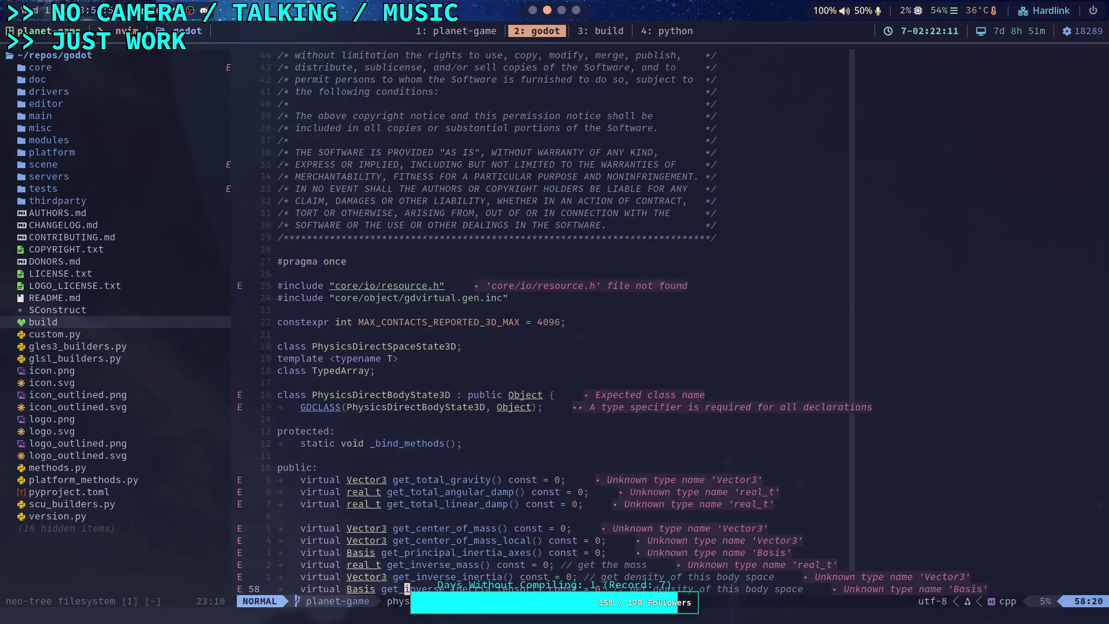
Reveal one more line below the declaration and start another inverse_inertia_tensor live grep
{"action": "key", "text": "ctrl+e"}
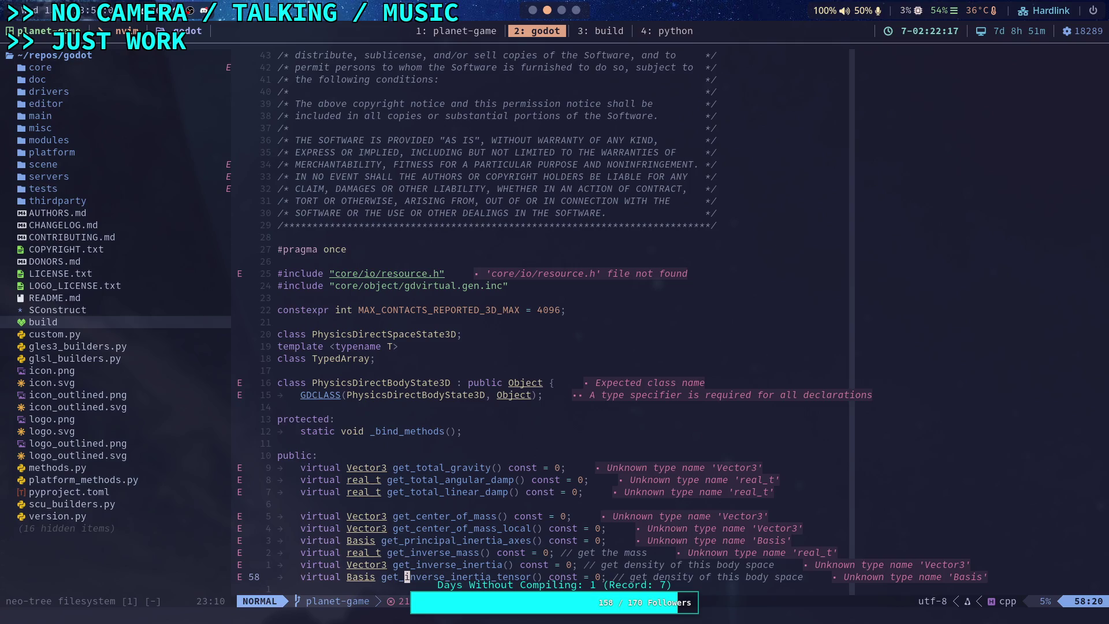
{"action": "key", "text": "space"}
{"action": "type", "text": "sginverse_"}
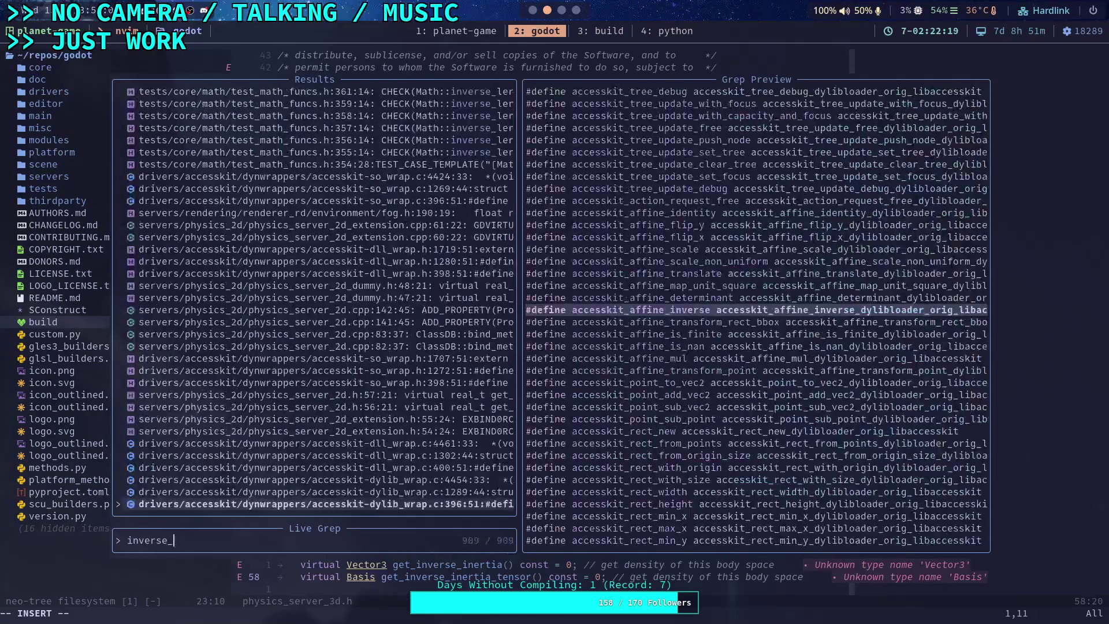
{"action": "type", "text": "inertia_tensor"}
Preview Godot's inverse_inertia_tensor matches in RigidBody3D, the vehicle body, and direct body state files
{"action": "key", "text": "Up"}
{"action": "key", "text": "Up"}
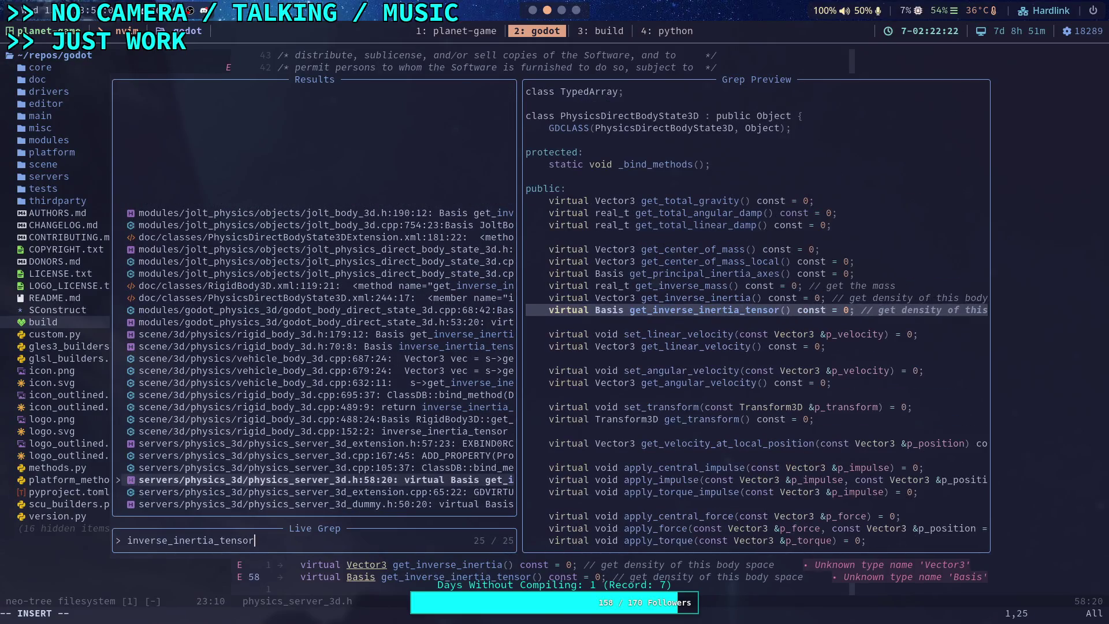
{"action": "key", "text": "Up"}
{"action": "key", "text": "Up"}
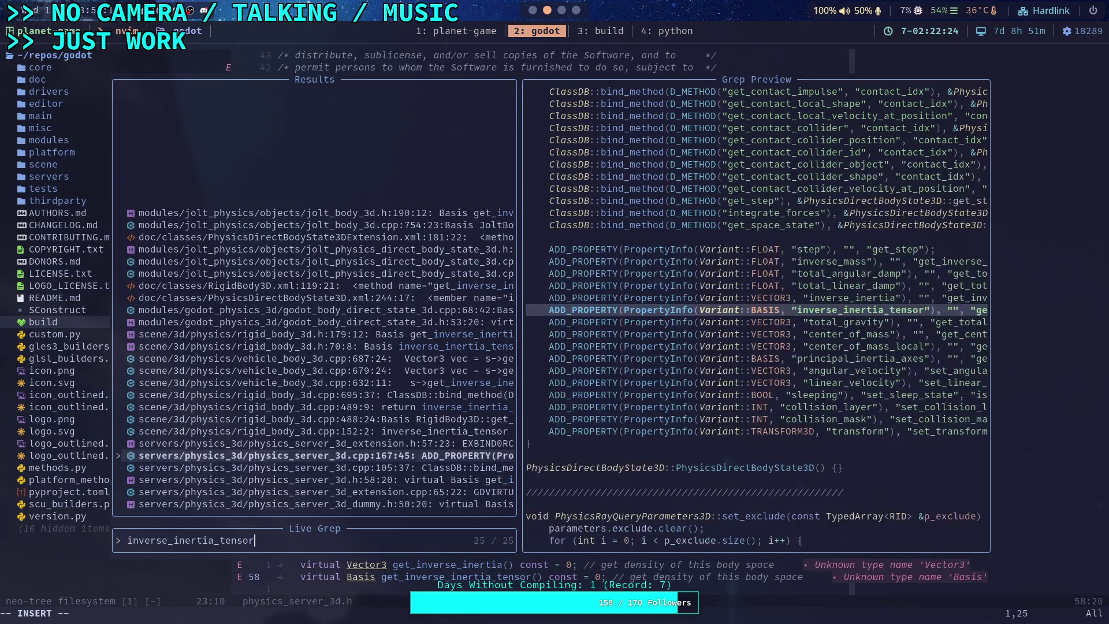
{"action": "key", "text": "Up"}
{"action": "key", "text": "Up"}
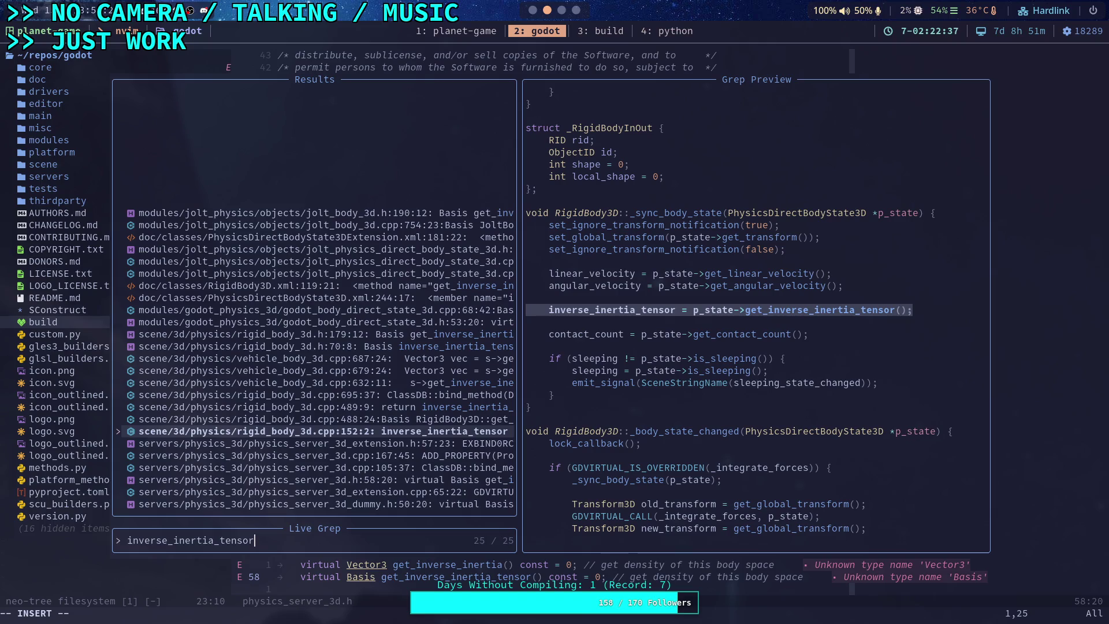
{"action": "left_click", "coordinate": [323, 419]}
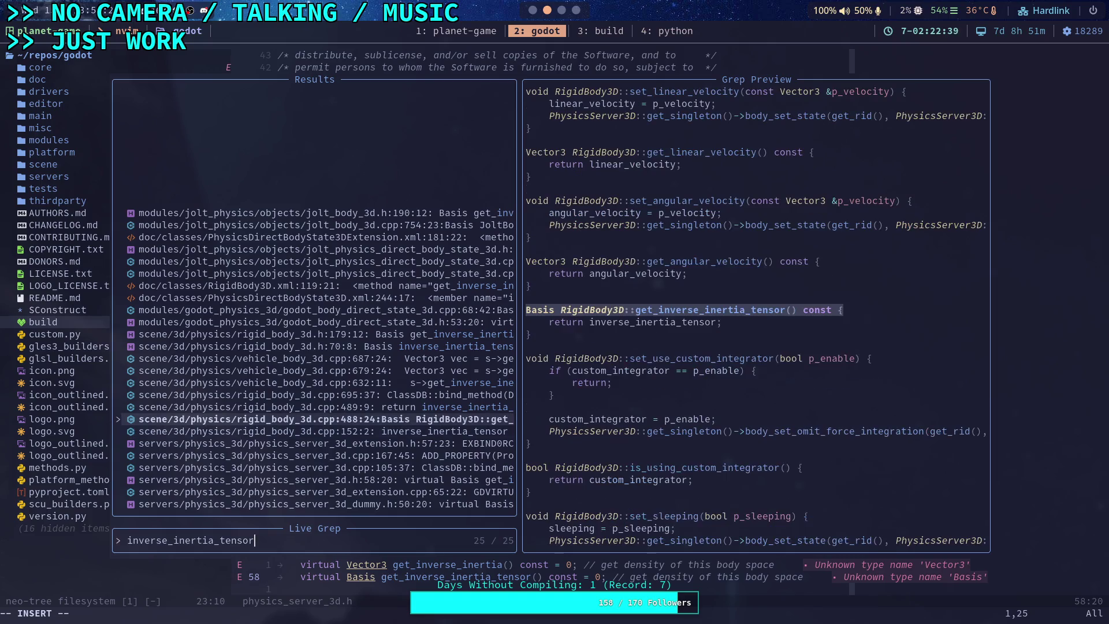
{"action": "left_click", "coordinate": [324, 431]}
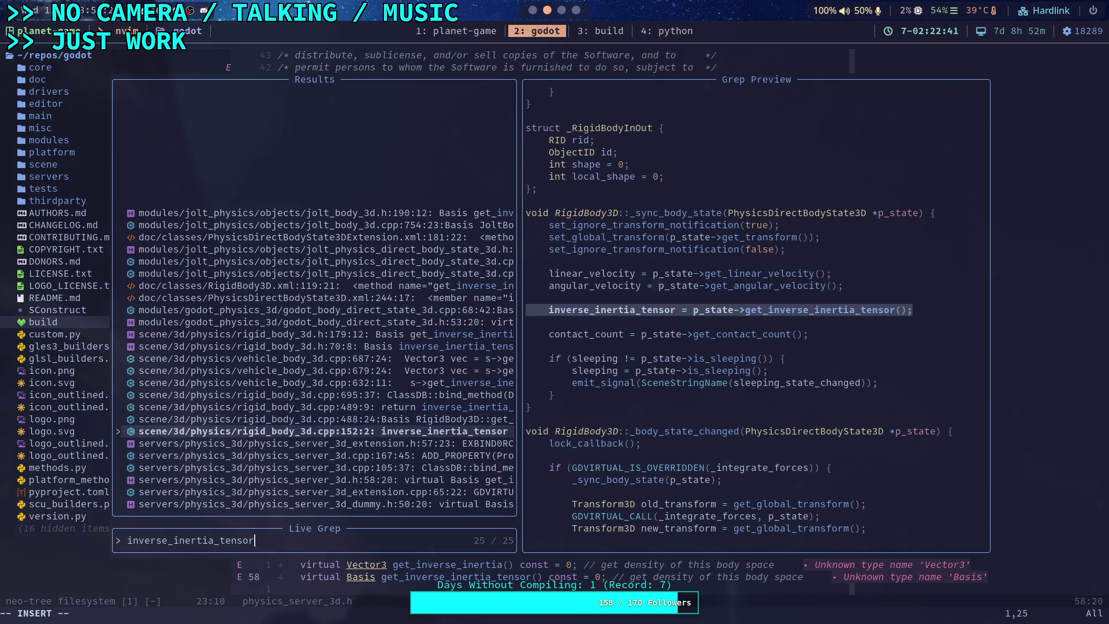
{"action": "left_click", "coordinate": [324, 407]}
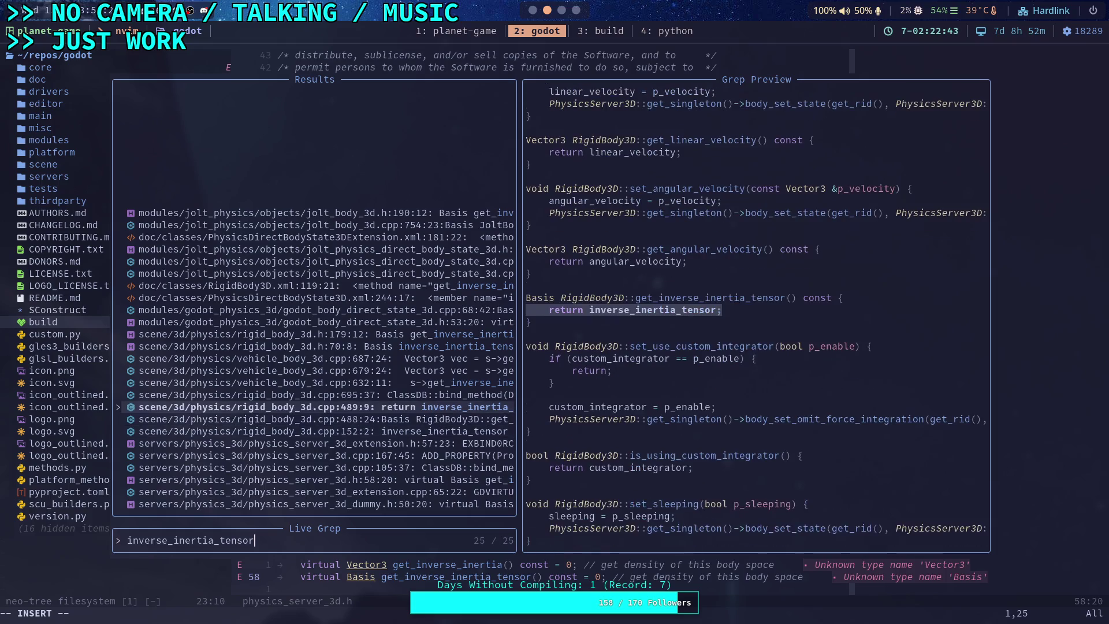
{"action": "left_click", "coordinate": [323, 394]}
{"action": "left_click", "coordinate": [323, 382]}
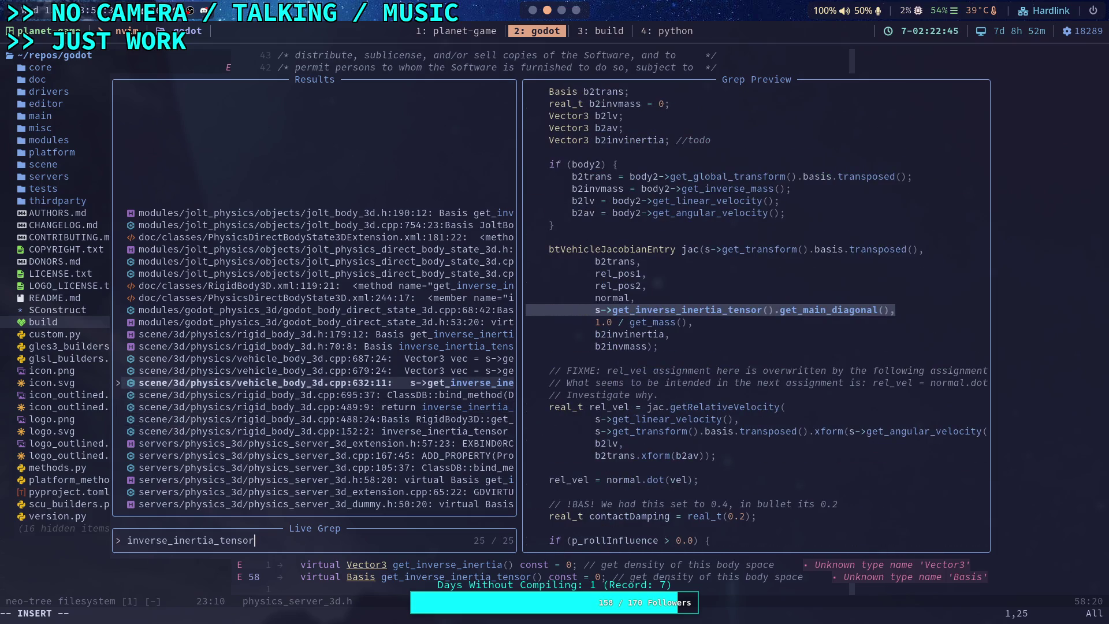
{"action": "left_click", "coordinate": [323, 370]}
{"action": "left_click", "coordinate": [323, 358]}
{"action": "left_click", "coordinate": [323, 346]}
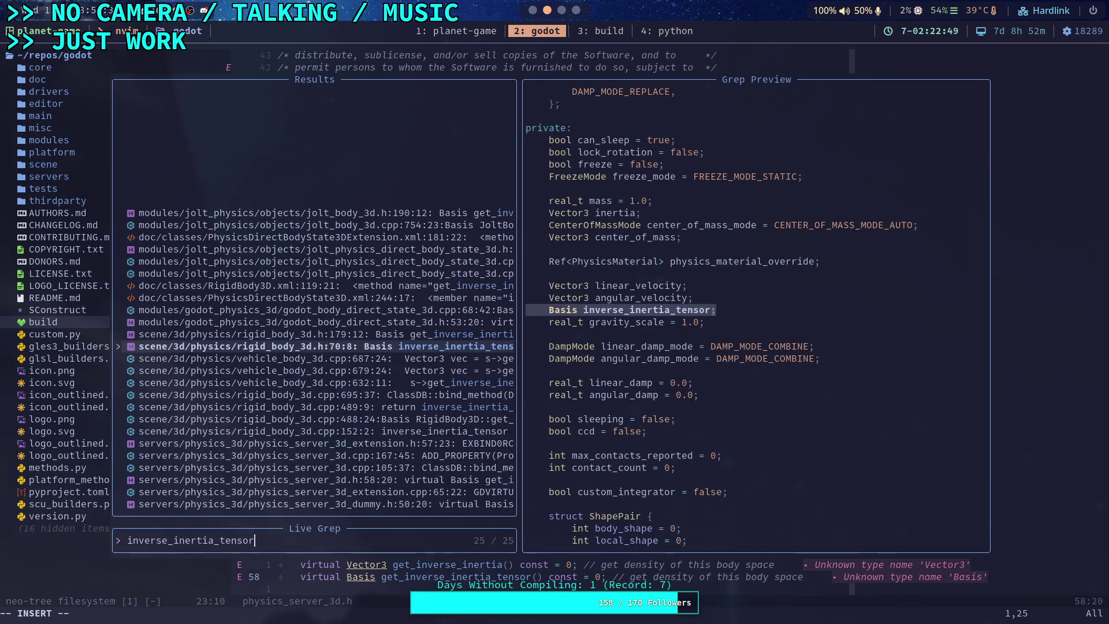
{"action": "left_click", "coordinate": [323, 334]}
{"action": "left_click", "coordinate": [323, 322]}
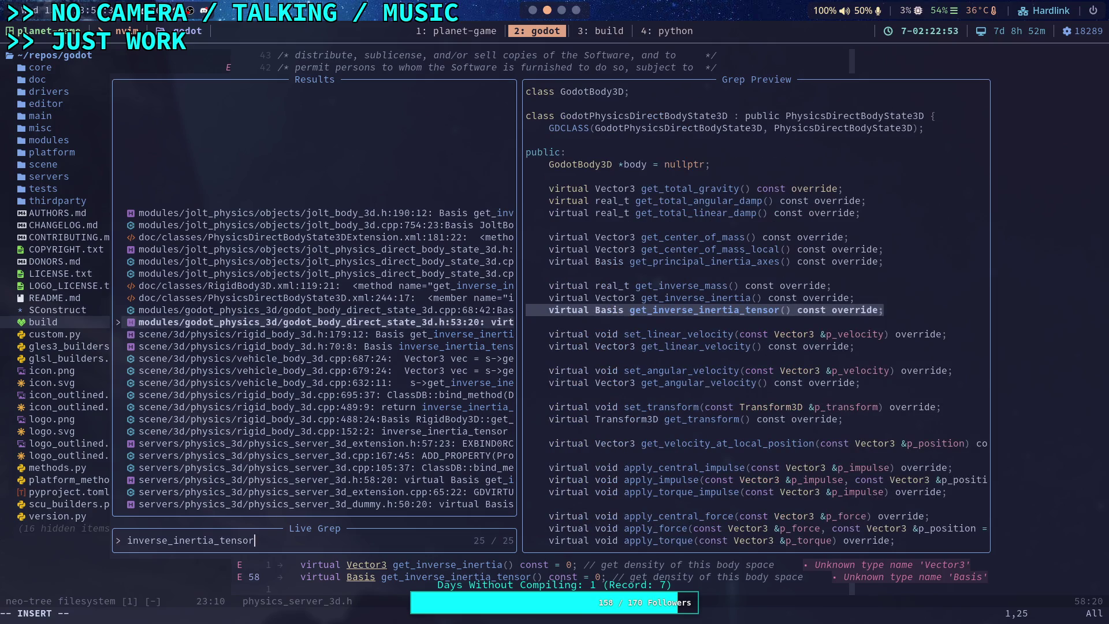
{"action": "left_click", "coordinate": [323, 310]}
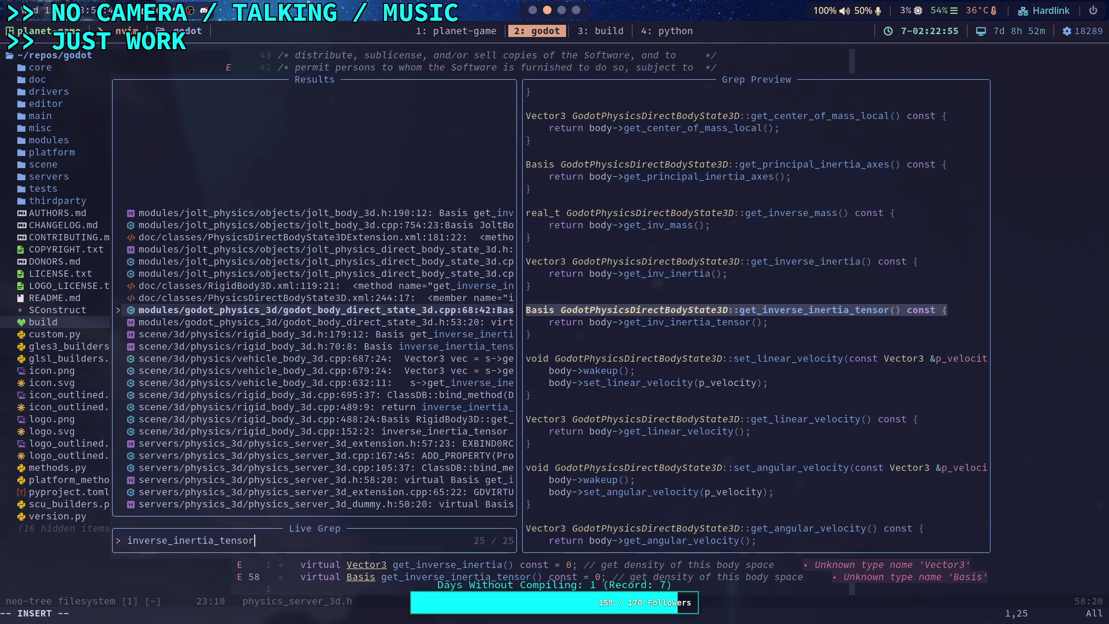
Preview the Jolt direct body state and JoltBody3D get_inverse_inertia_tensor matches
{"action": "key", "text": "Up"}
{"action": "key", "text": "Up"}
{"action": "key", "text": "Up"}
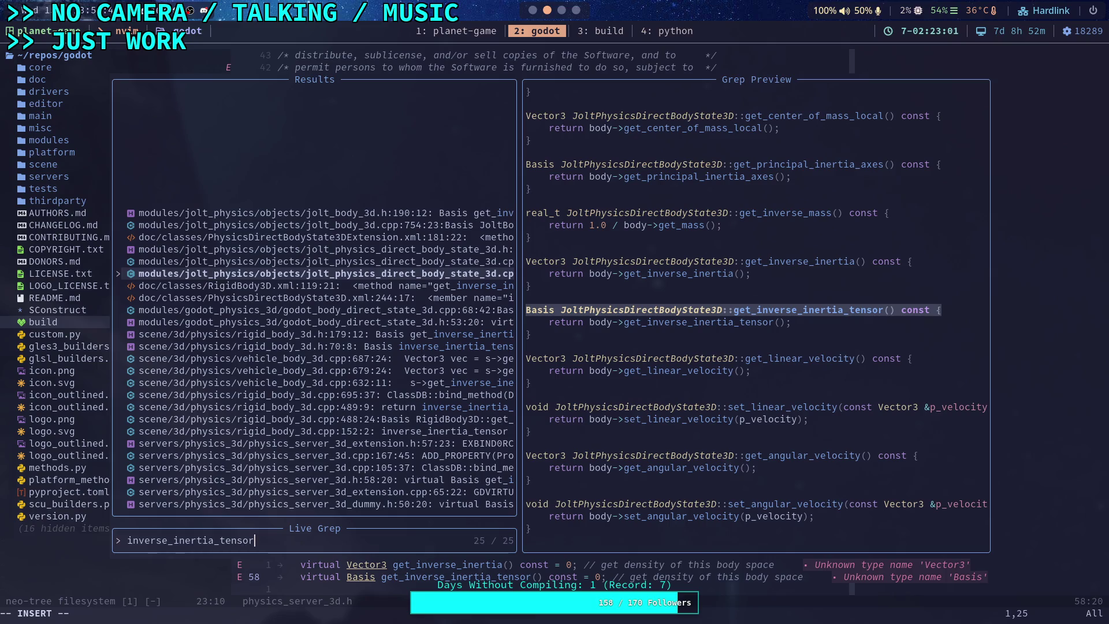
{"action": "key", "text": "Up"}
{"action": "key", "text": "Up"}
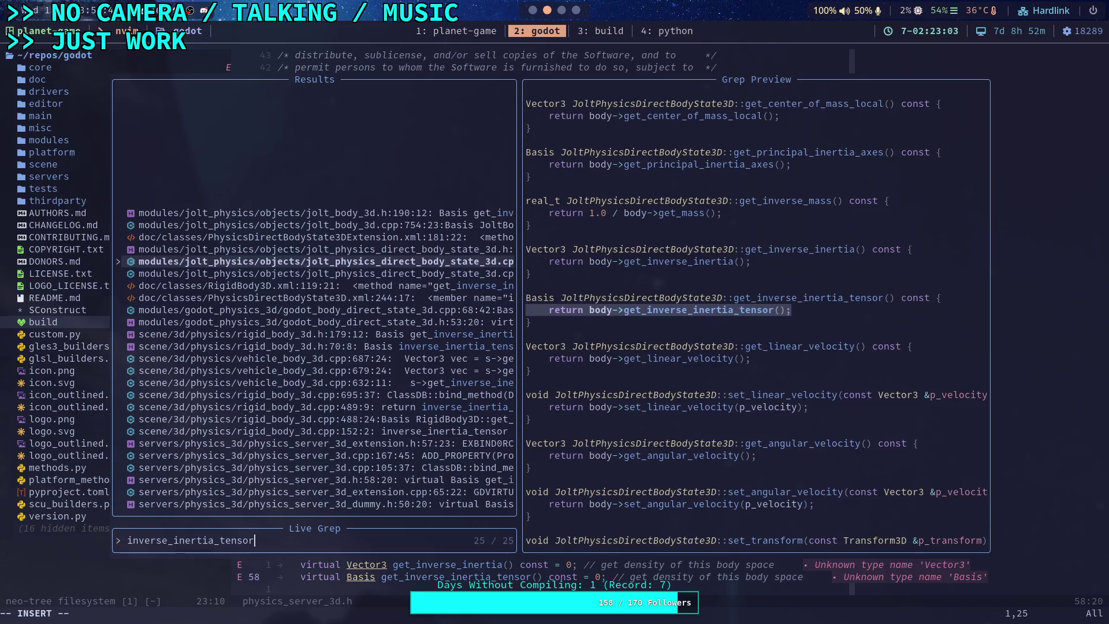
{"action": "key", "text": "Up"}
{"action": "key", "text": "Up"}
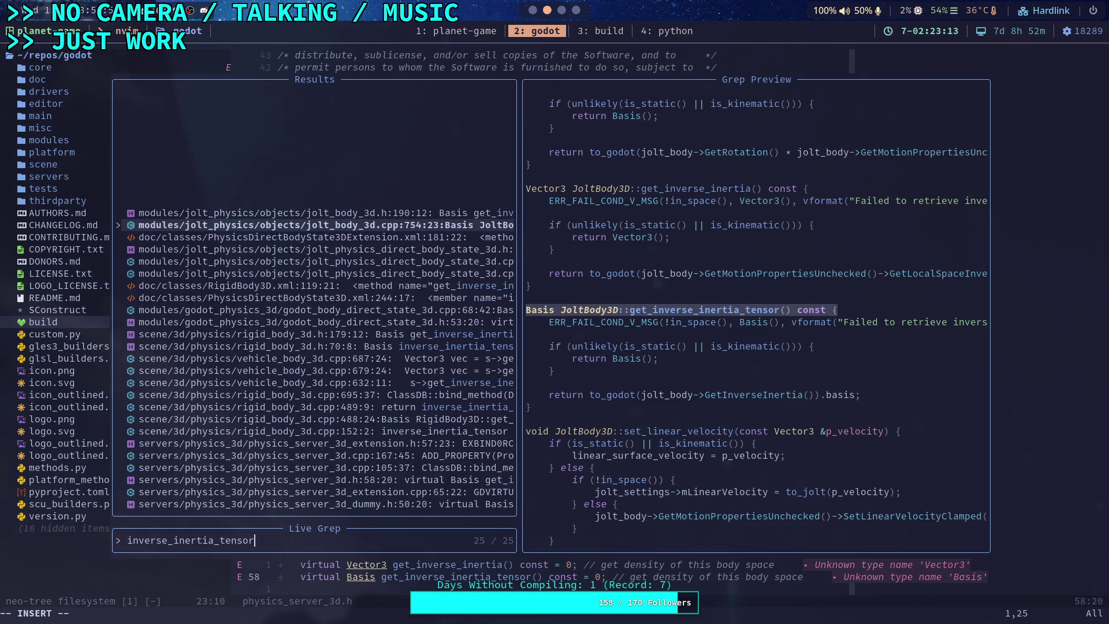
{"action": "key", "text": "Up"}
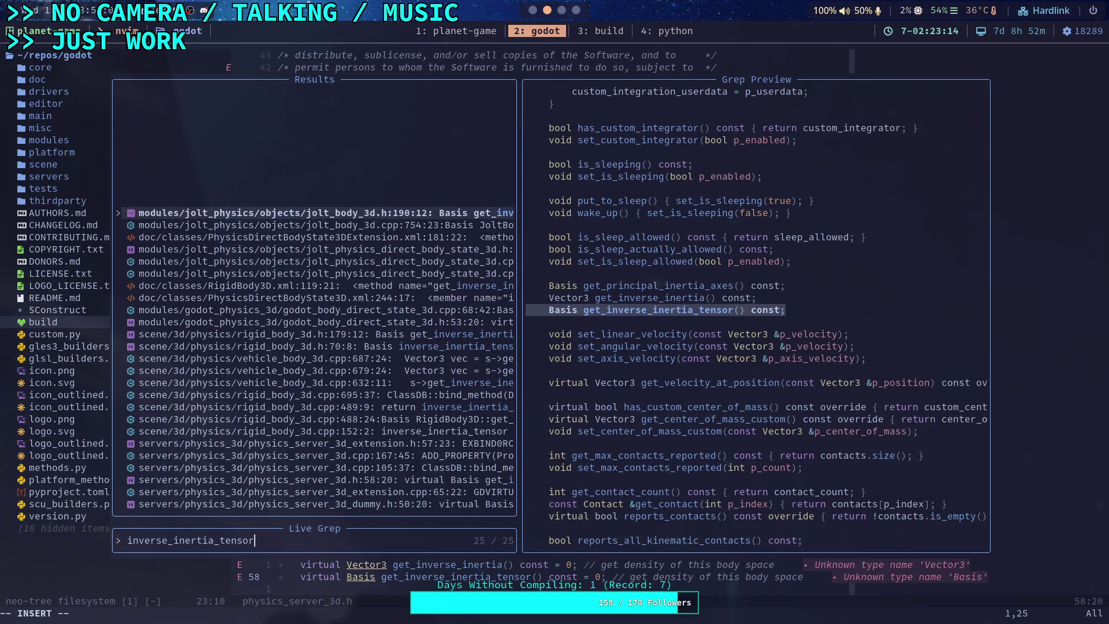
{"action": "key", "text": "Down"}
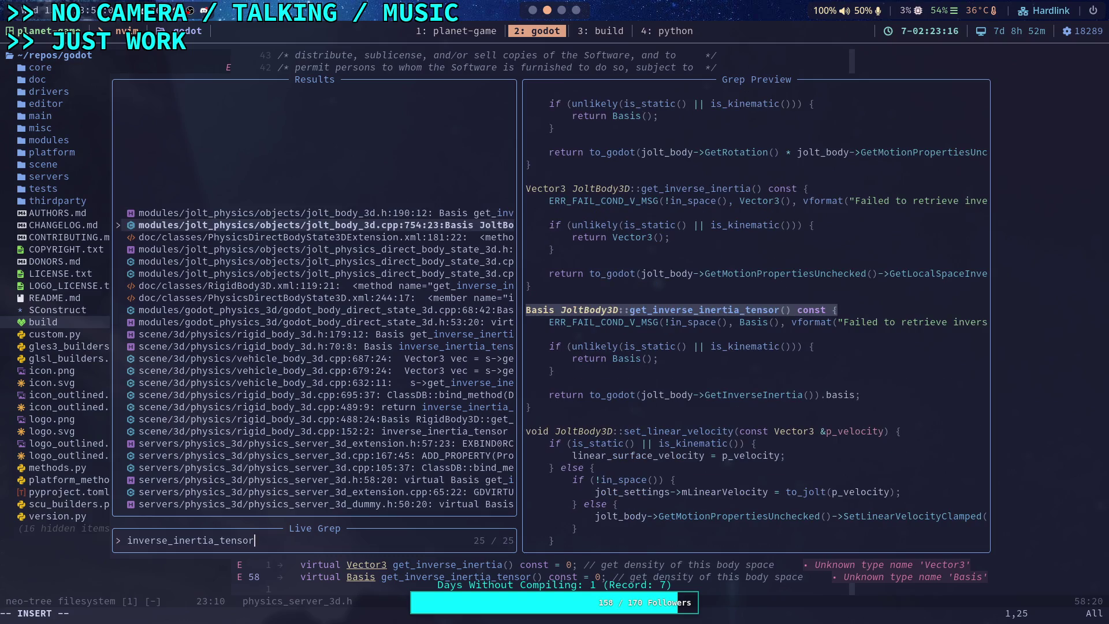
Search GetInverseInertia and open Jolt's MotionProperties.h at GetInverseInertiaDiagonal, line 105
{"action": "key", "text": "BackSpace"}
{"action": "key", "text": "BackSpace"}
{"action": "key", "text": "BackSpace"}
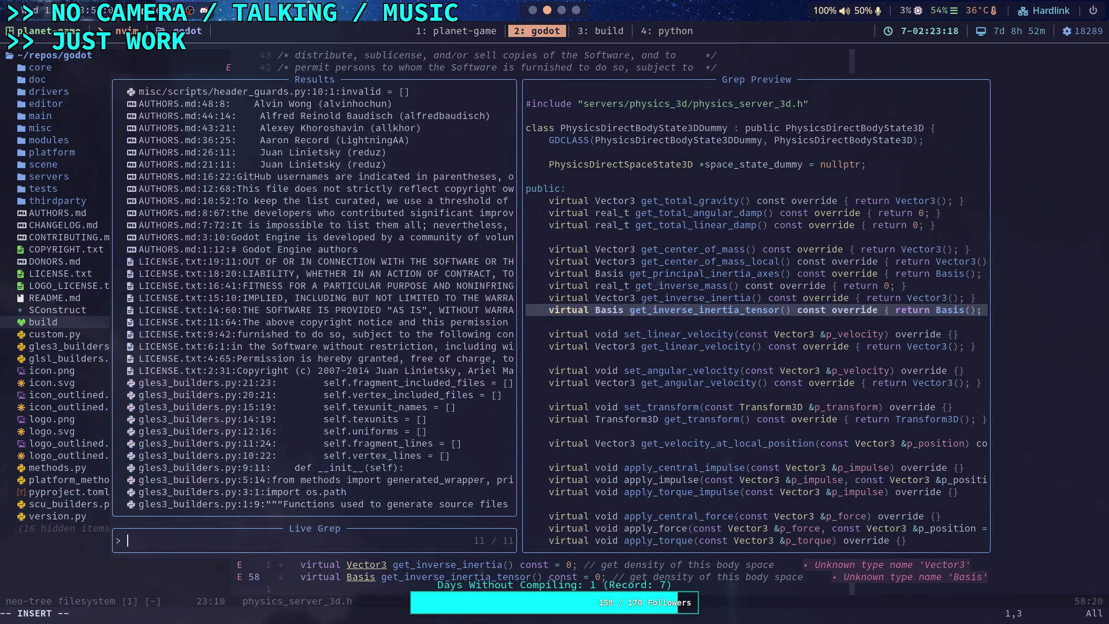
{"action": "type", "text": "Get"}
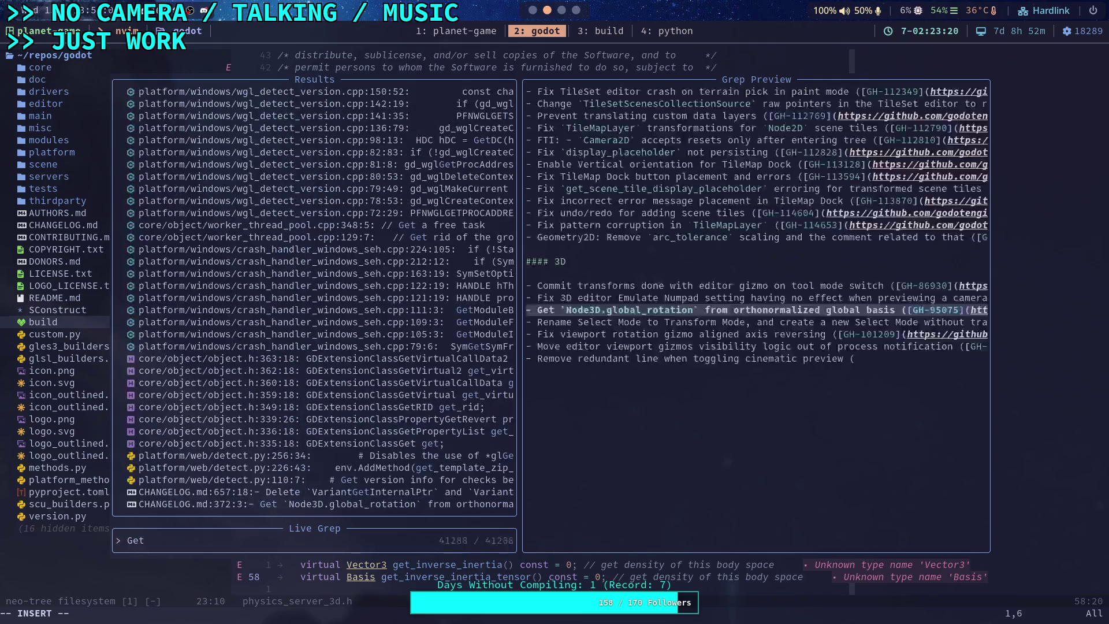
{"action": "type", "text": "InverseIn"}
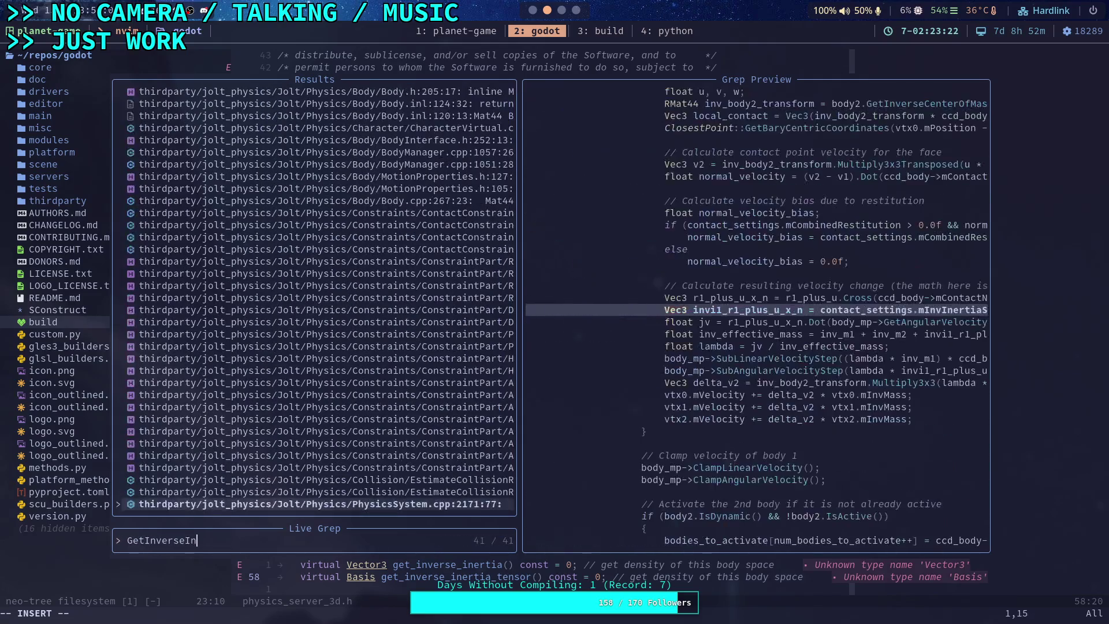
{"action": "type", "text": "ertia"}
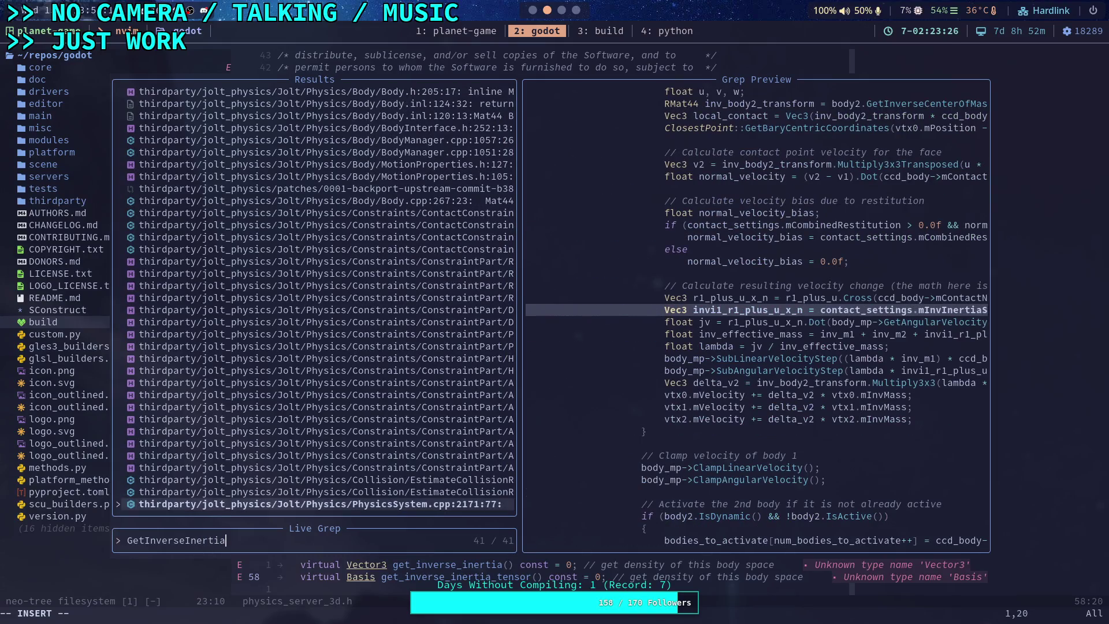
{"action": "key", "text": "Up"}
{"action": "key", "text": "Up"}
{"action": "key", "text": "Up"}
{"action": "key", "text": "Down"}
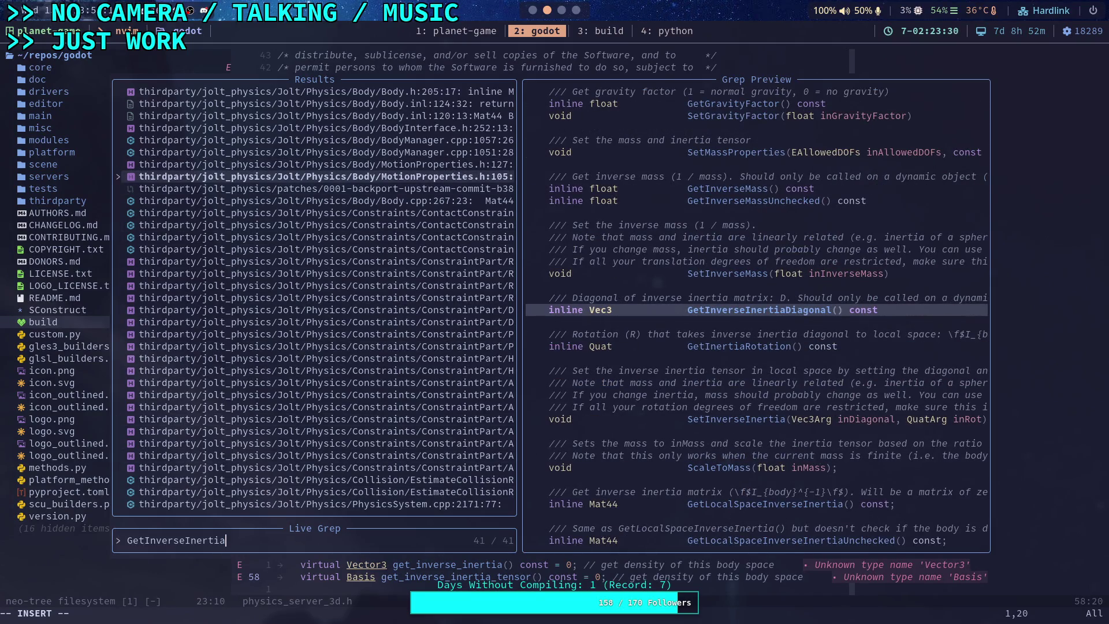
{"action": "key", "text": "Return"}
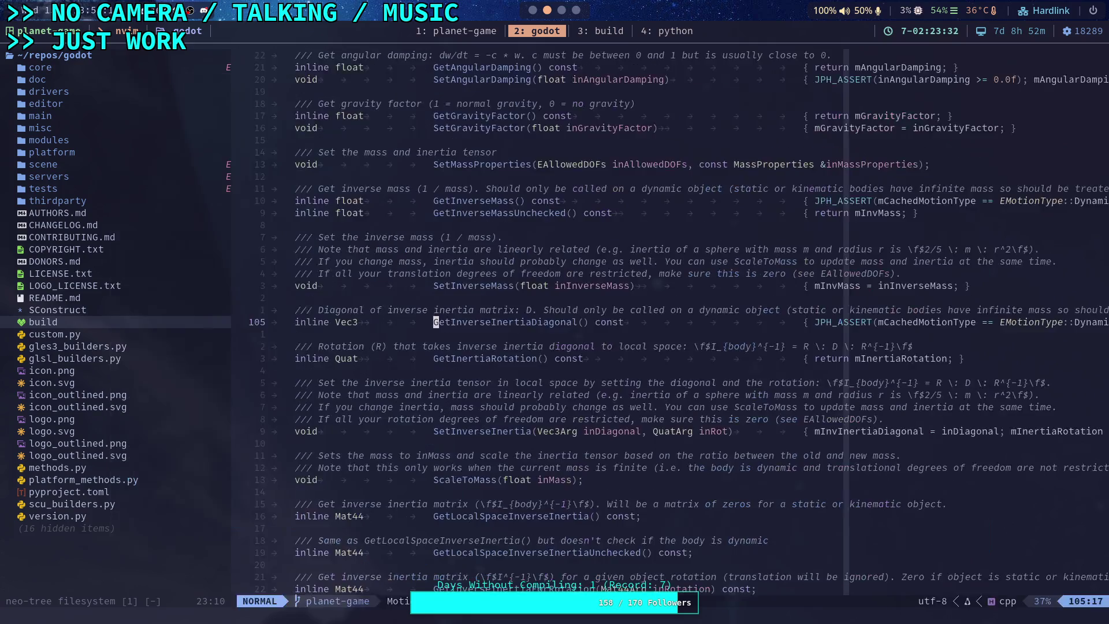
{"action": "key", "text": "e"}
{"action": "key", "text": "e"}
{"action": "key", "text": "e"}
{"action": "key", "text": "l"}
{"action": "key", "text": "l"}
{"action": "key", "text": "l"}
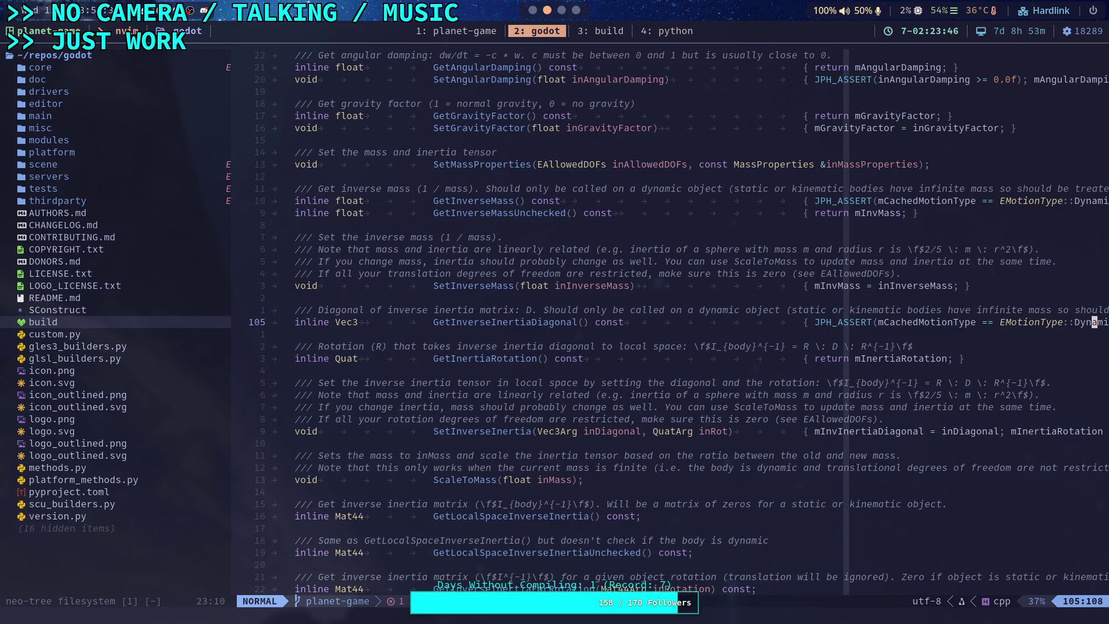
{"action": "key", "text": "ctrl+f"}
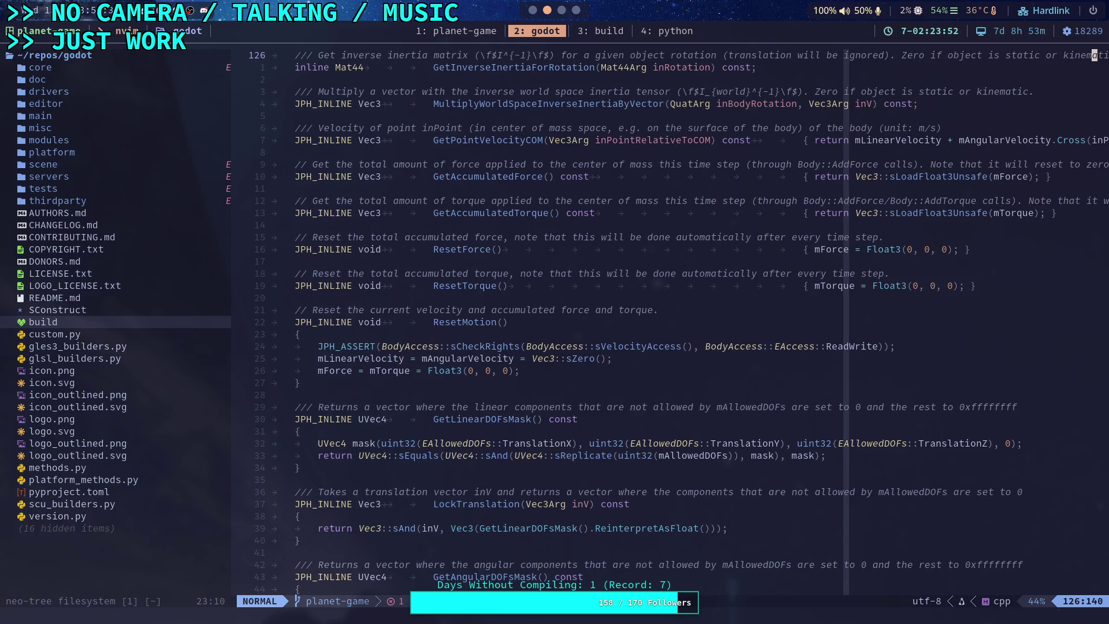
{"action": "key", "text": "ctrl+f"}
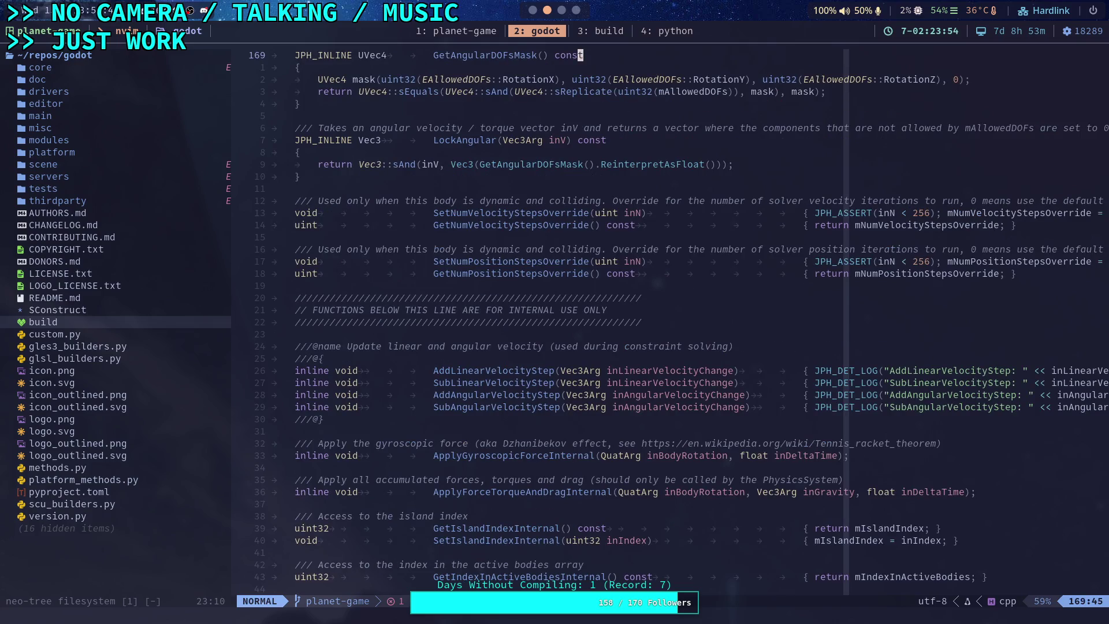
{"action": "key", "text": "ctrl+b"}
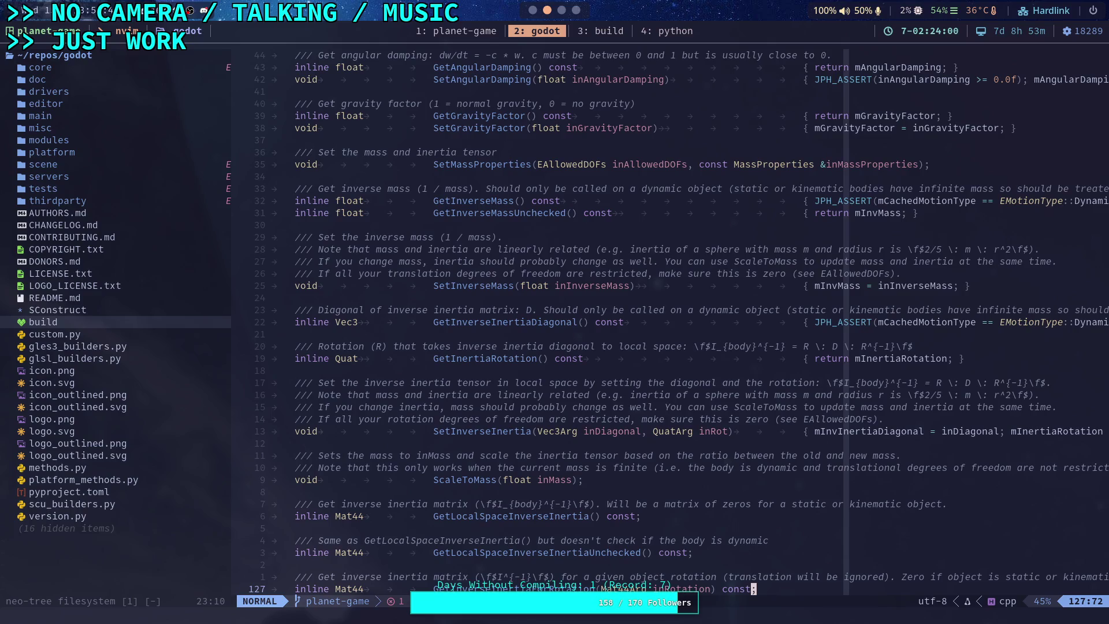
{"action": "key", "text": "ctrl+b"}
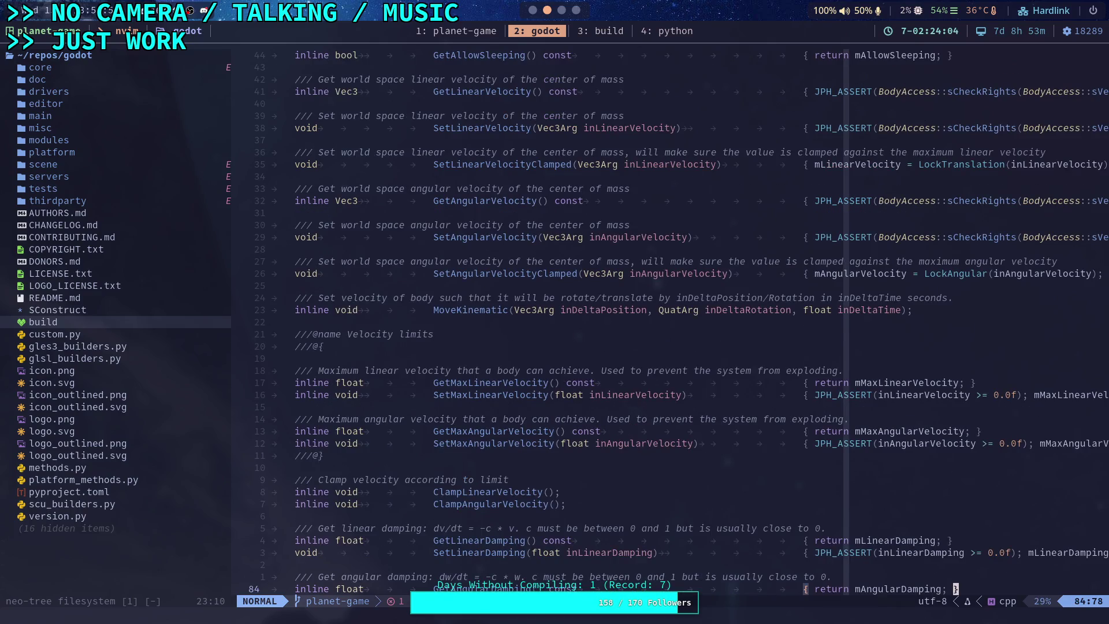
{"action": "key", "text": "ctrl+b"}
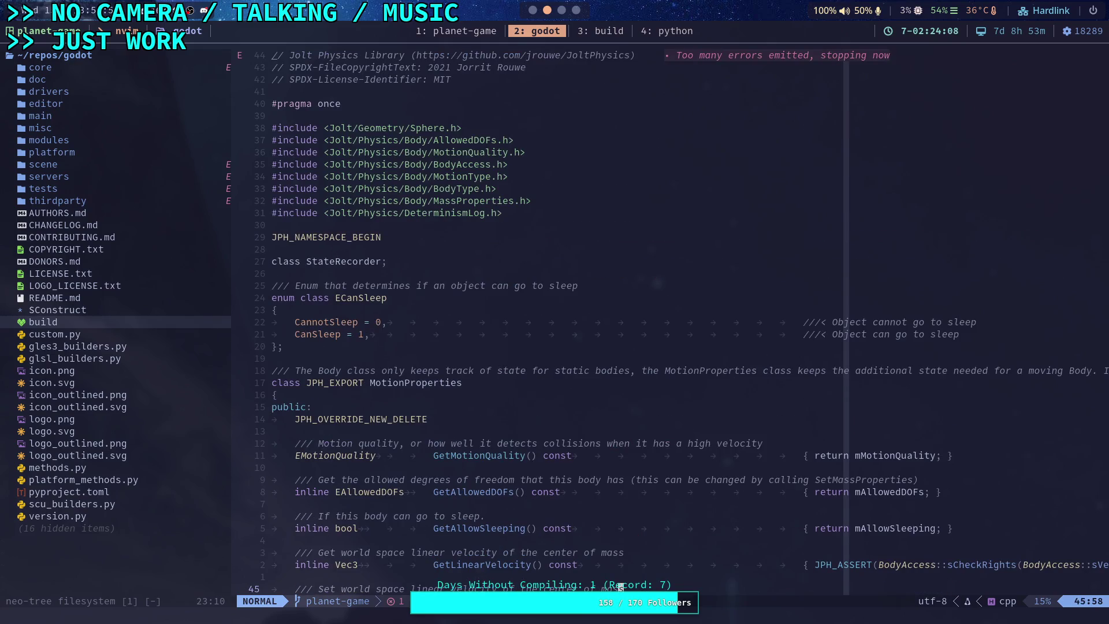
{"action": "key", "text": "space"}
{"action": "type", "text": "fg"}
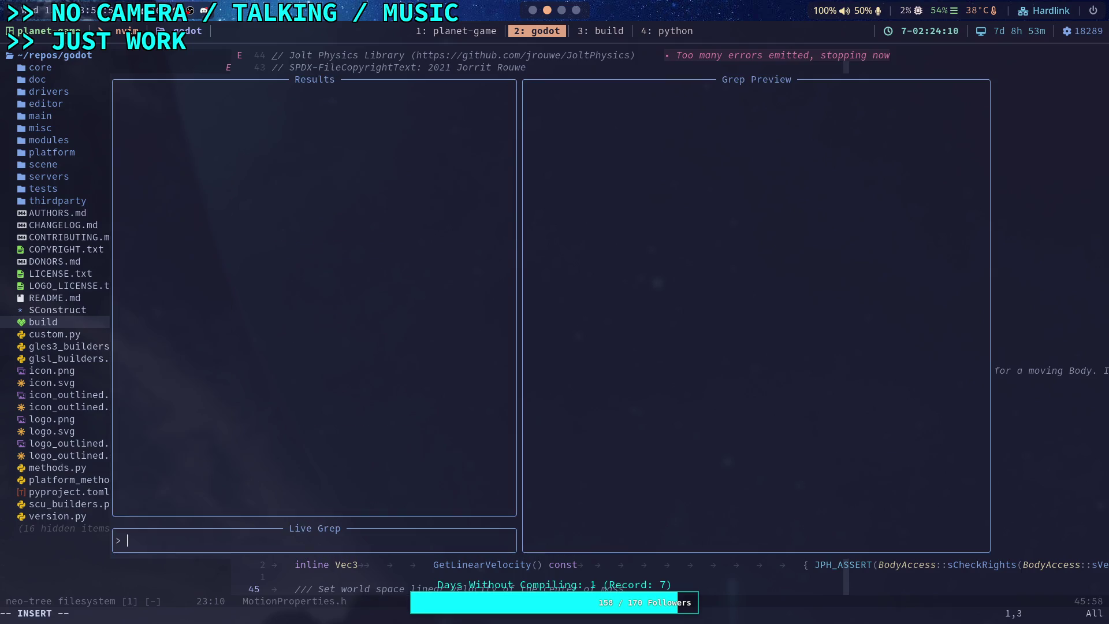
{"action": "type", "text": "GetInverseInert"}
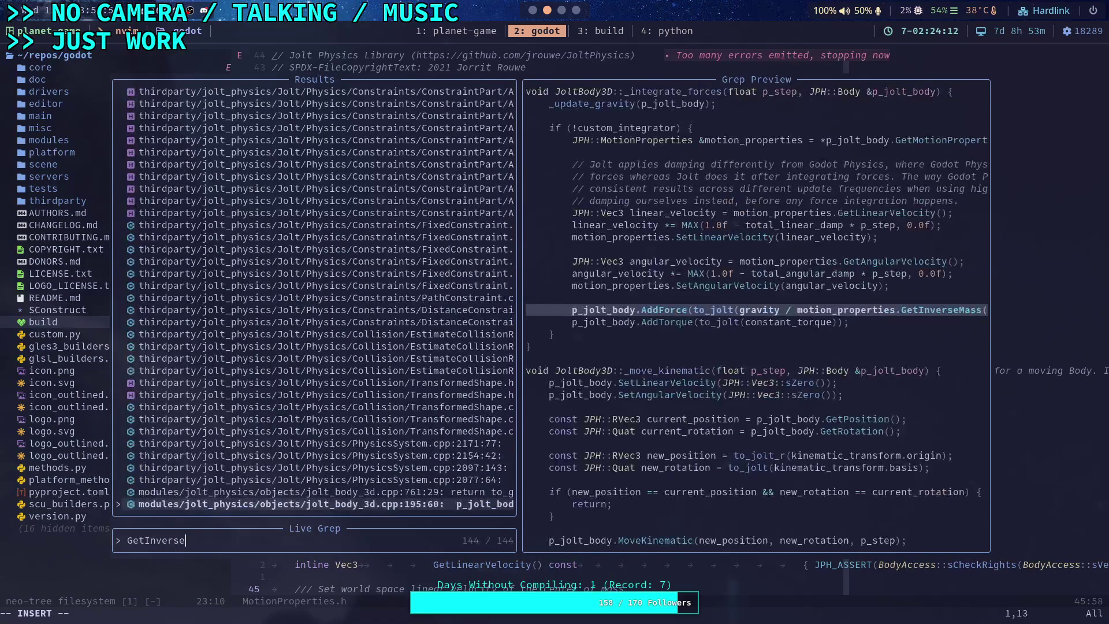
{"action": "type", "text": "ia"}
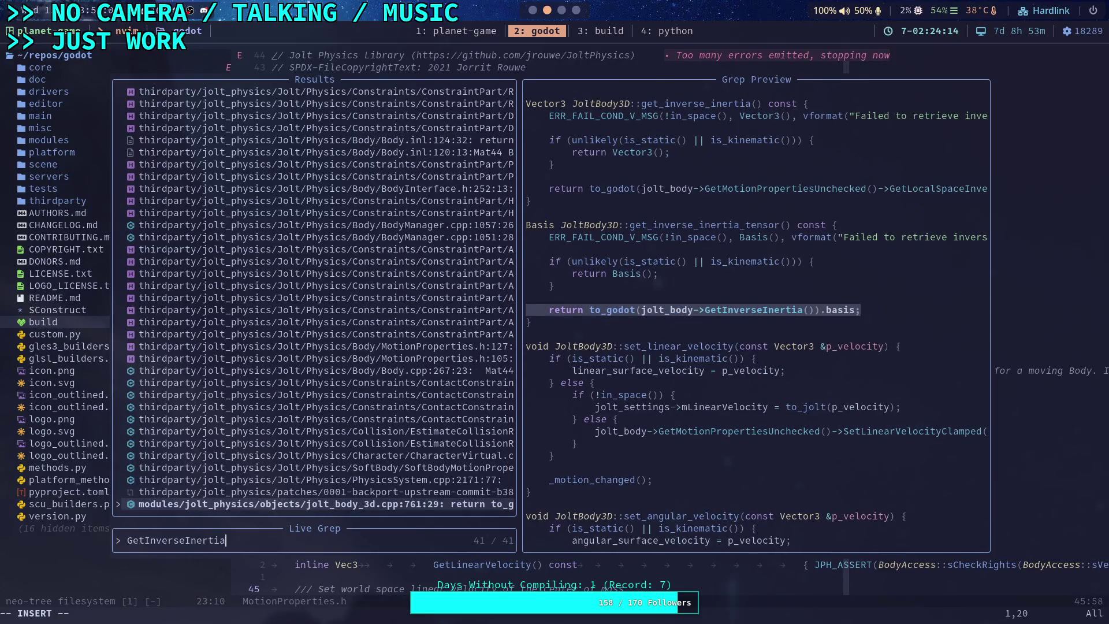
Browse GetInverseInertia matches and open BodyInterface.h at line 252
{"action": "key", "text": "Up"}
{"action": "key", "text": "Up"}
{"action": "key", "text": "Up"}
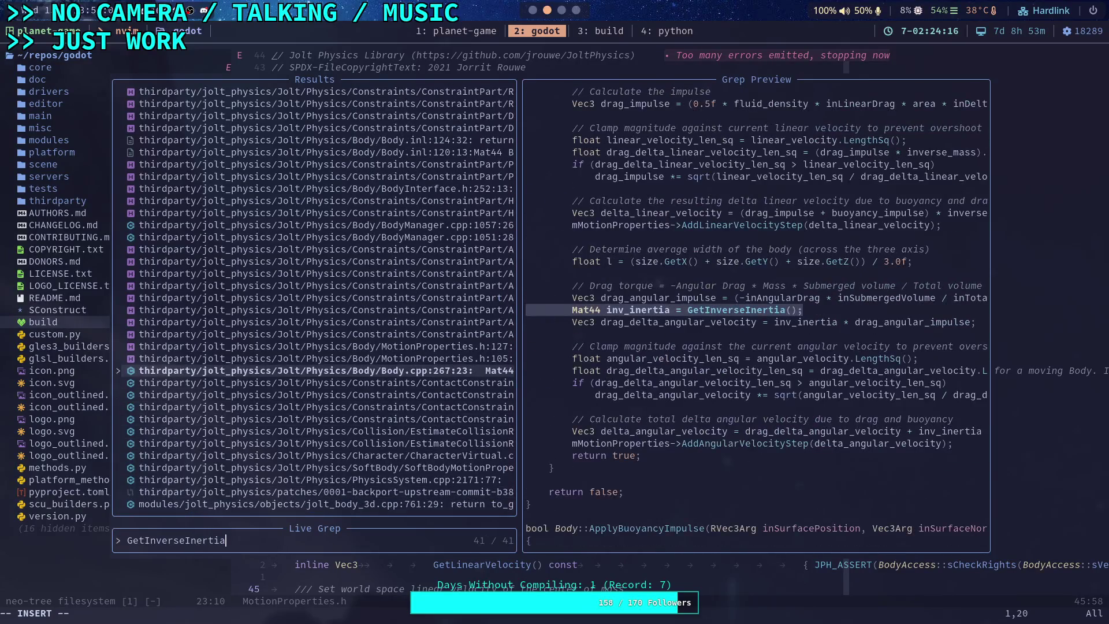
{"action": "key", "text": "Down"}
{"action": "key", "text": "Up"}
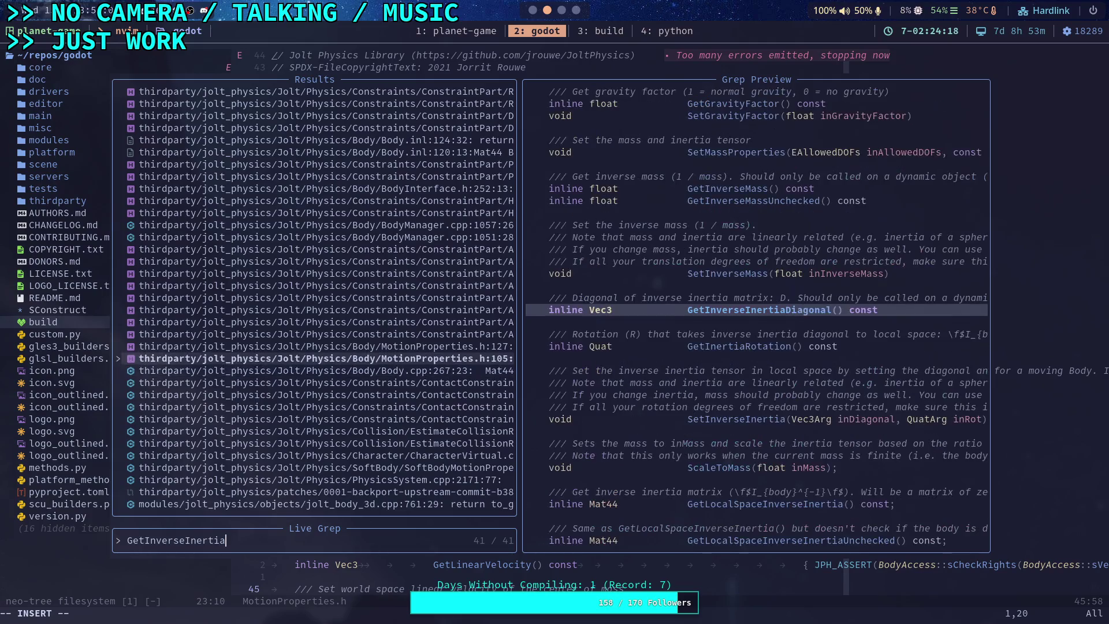
{"action": "key", "text": "Up"}
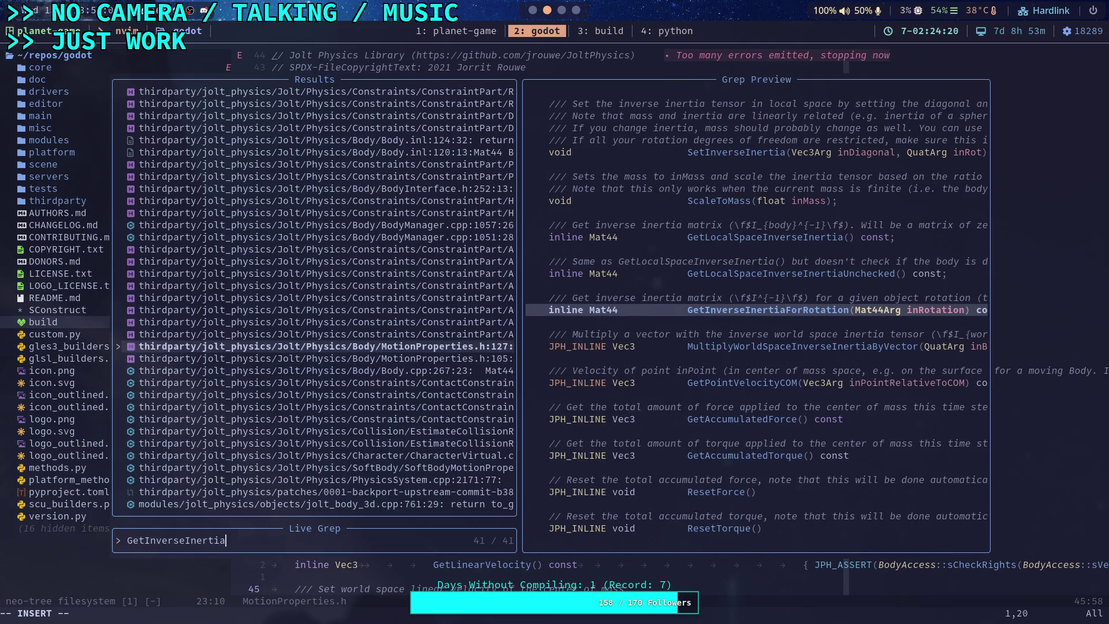
{"action": "key", "text": "Up"}
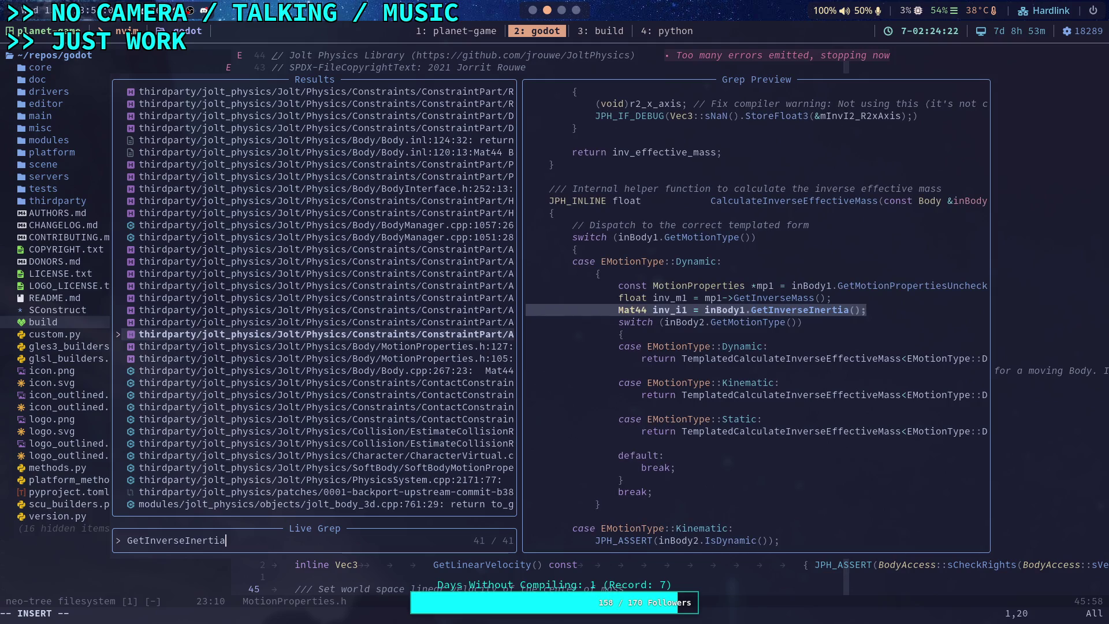
{"action": "key", "text": "Up"}
{"action": "key", "text": "Up"}
{"action": "key", "text": "Up"}
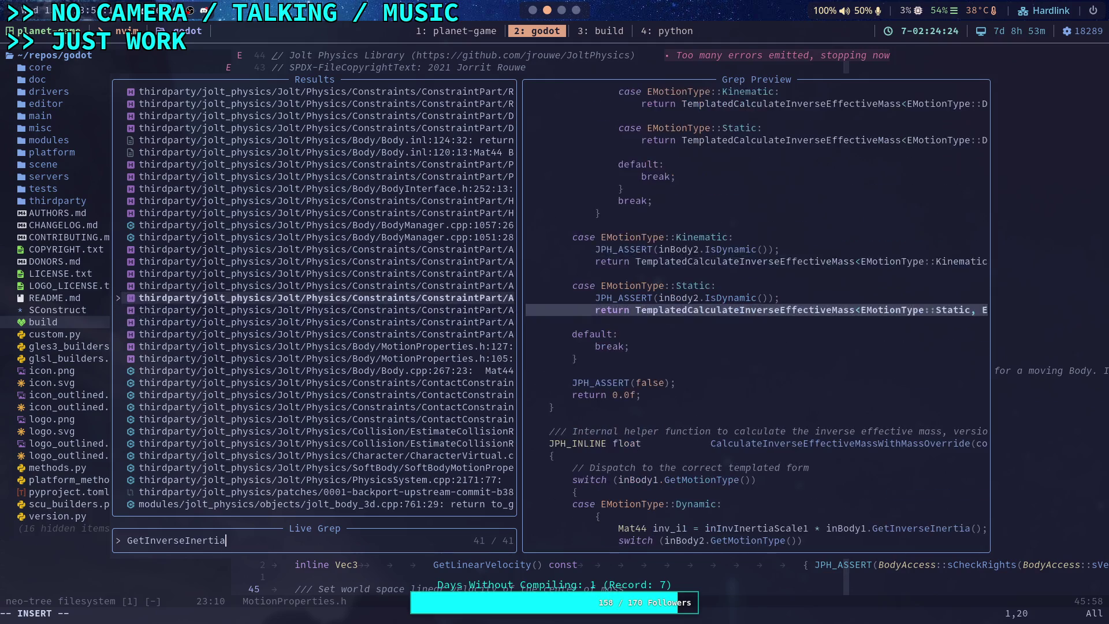
{"action": "key", "text": "Up"}
{"action": "key", "text": "Up"}
{"action": "key", "text": "Up"}
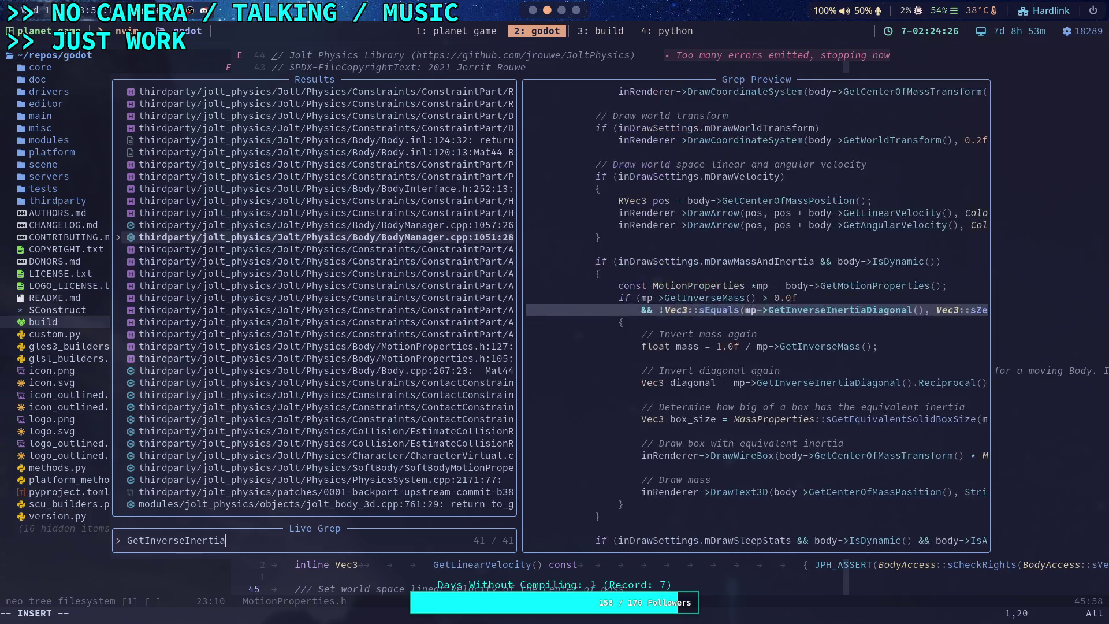
{"action": "key", "text": "Up"}
{"action": "key", "text": "Up"}
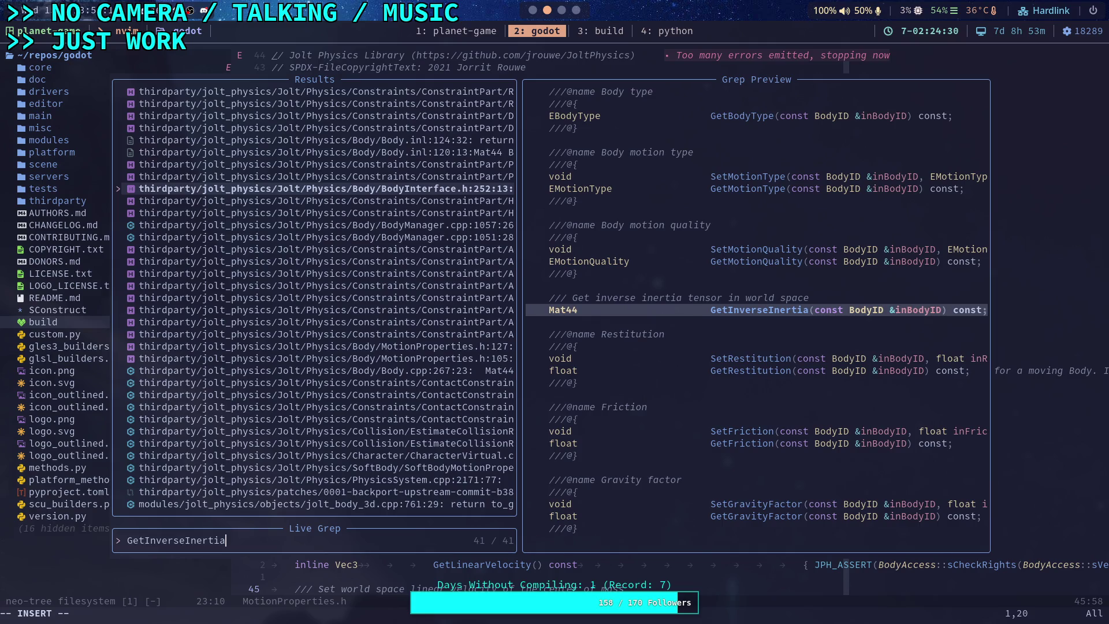
{"action": "key", "text": "Return"}
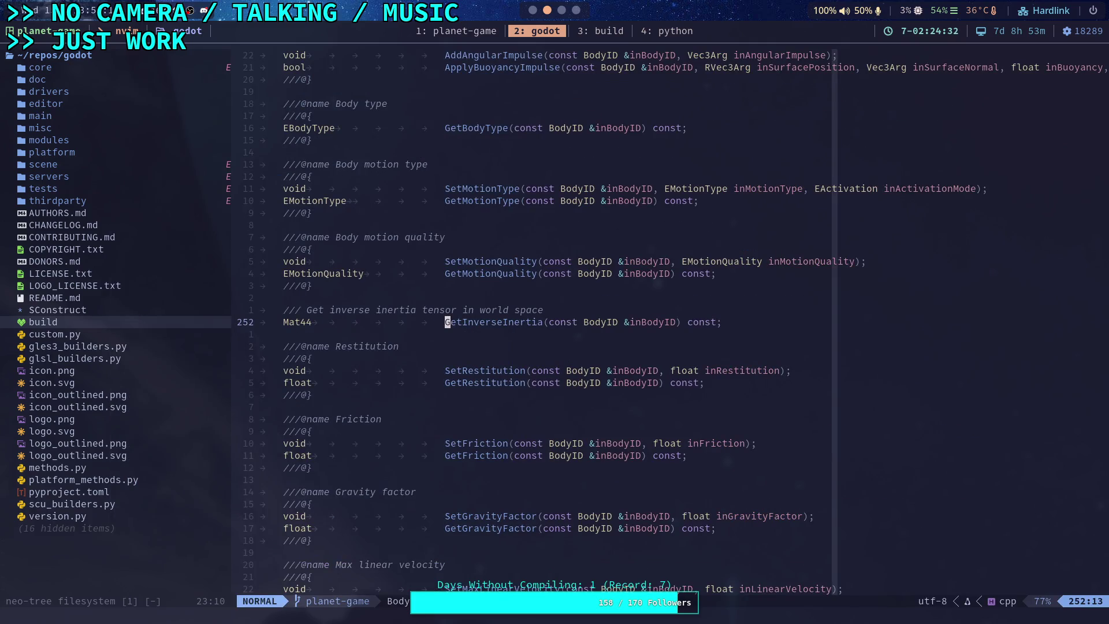
Start a new live grep for GetInverseInertia
{"action": "key", "text": "colon"}
{"action": "key", "text": "Escape"}
{"action": "key", "text": "space"}
{"action": "type", "text": "fgGetInver"}
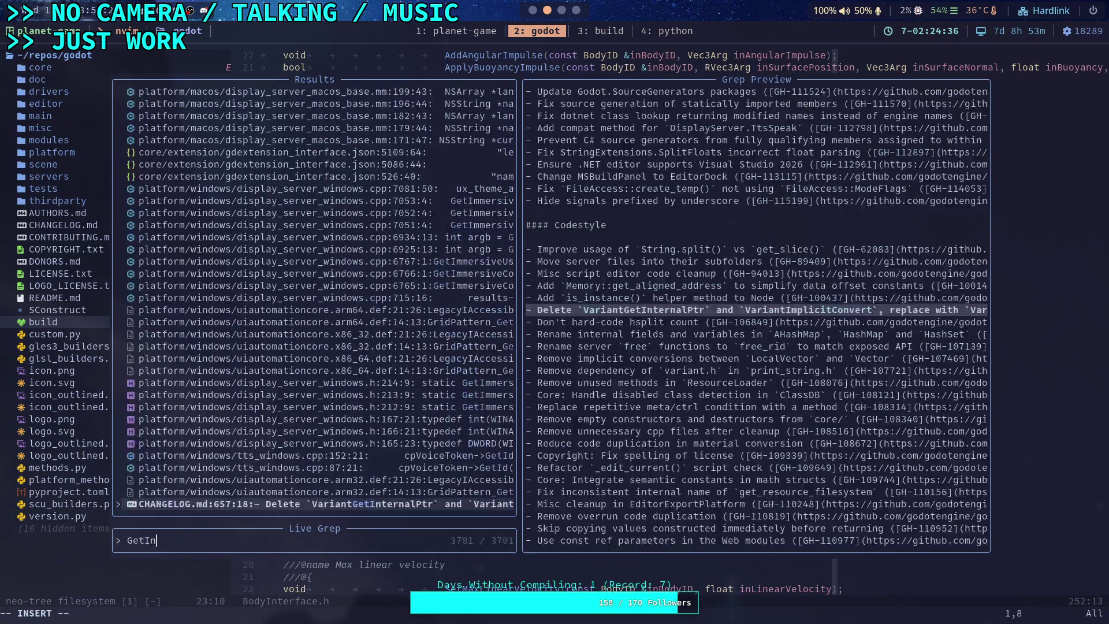
{"action": "type", "text": "seInertia"}
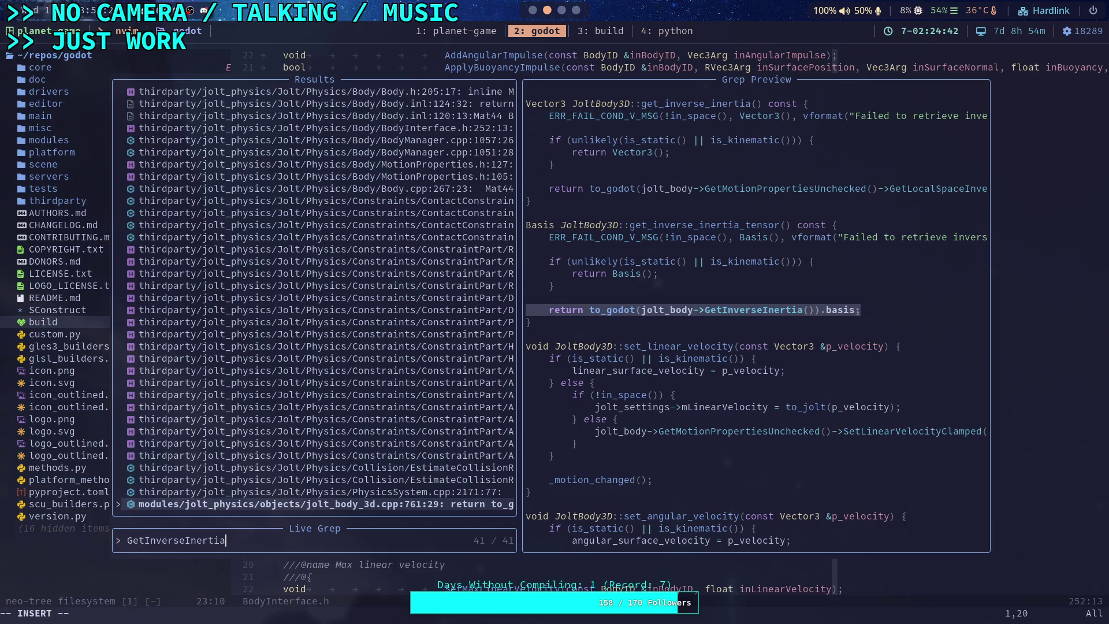
Open Body.inl at line 124's GetInverseInertia implementation, then return to the Godot debugger
{"action": "key", "text": "Up"}
{"action": "key", "text": "Up"}
{"action": "key", "text": "Up"}
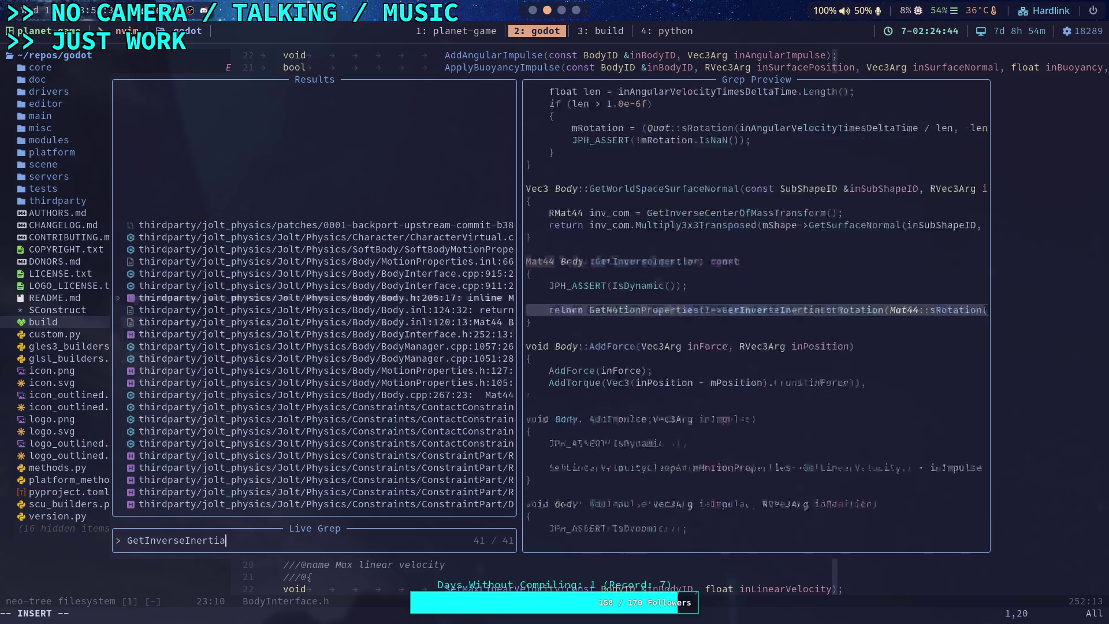
{"action": "key", "text": "Down"}
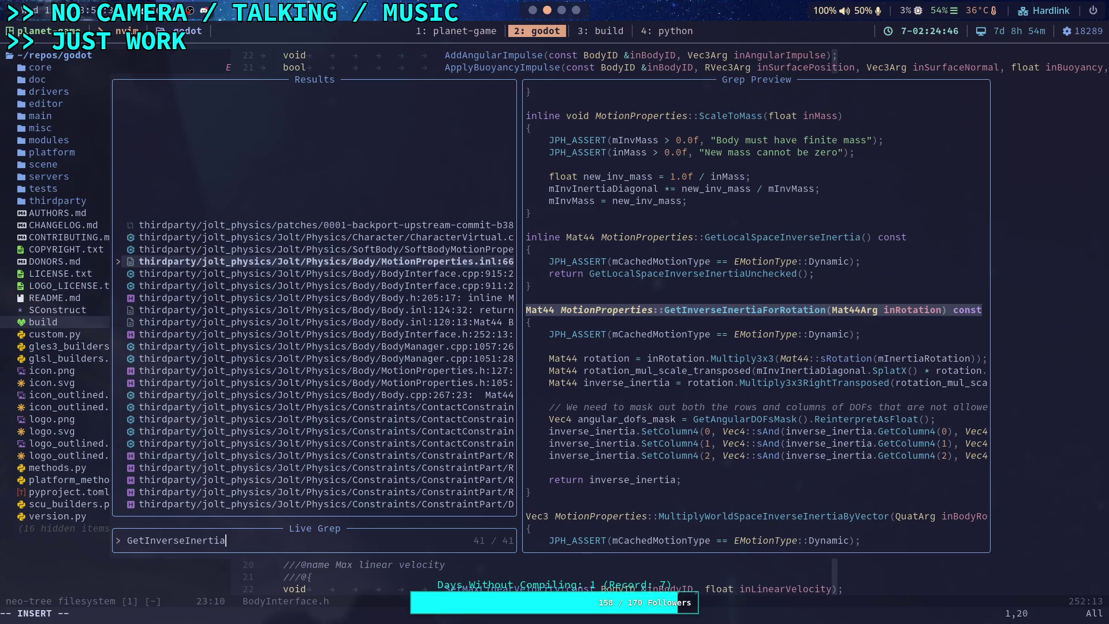
{"action": "key", "text": "Down"}
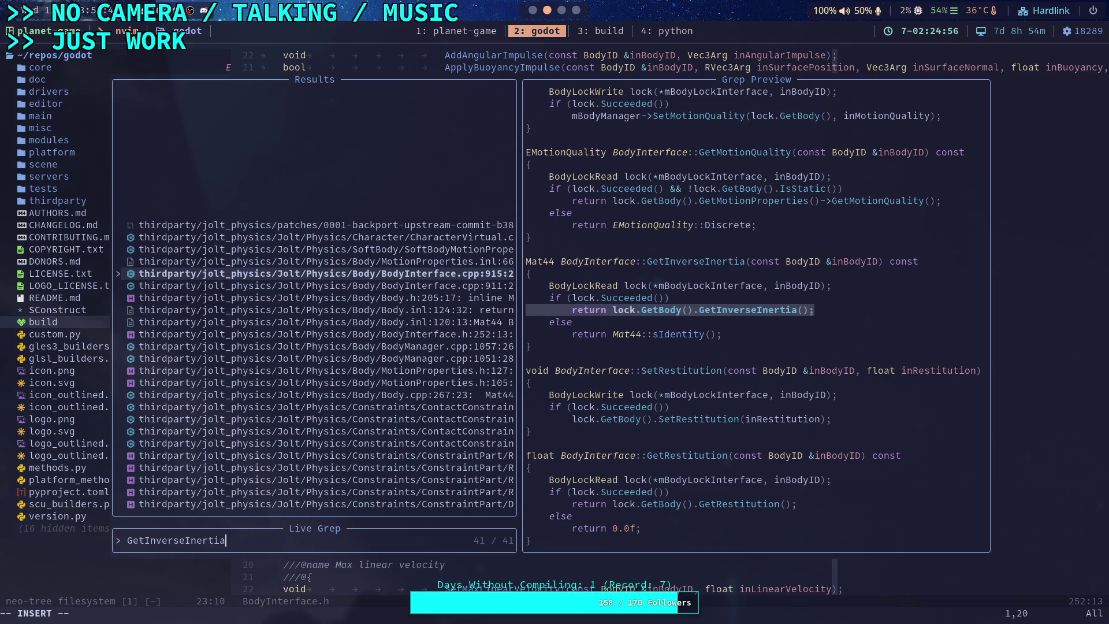
{"action": "key", "text": "Down"}
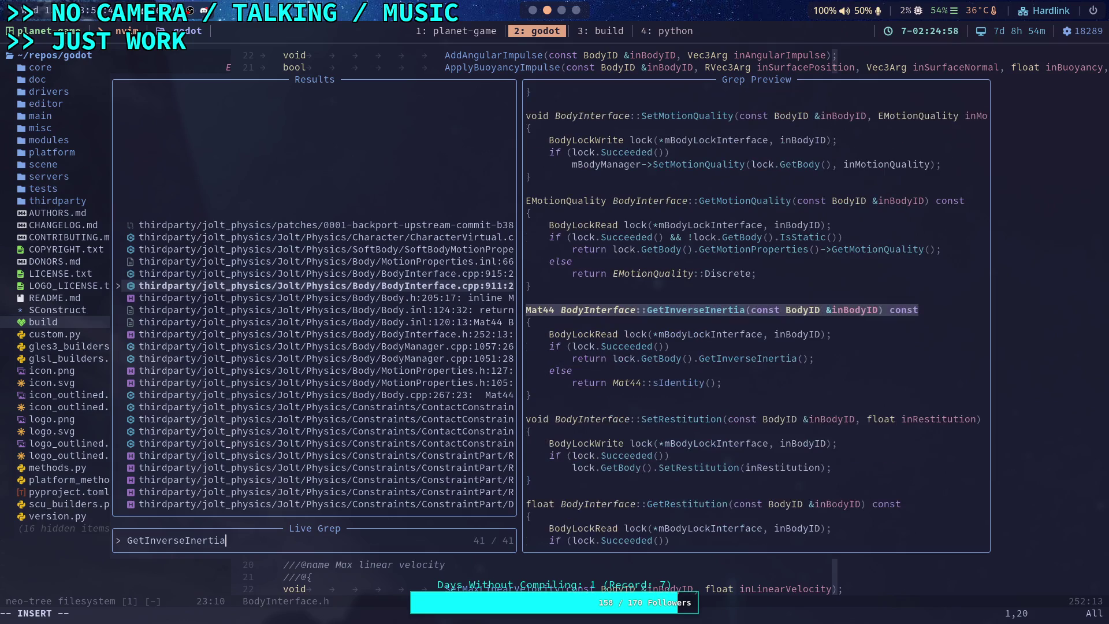
{"action": "key", "text": "Down"}
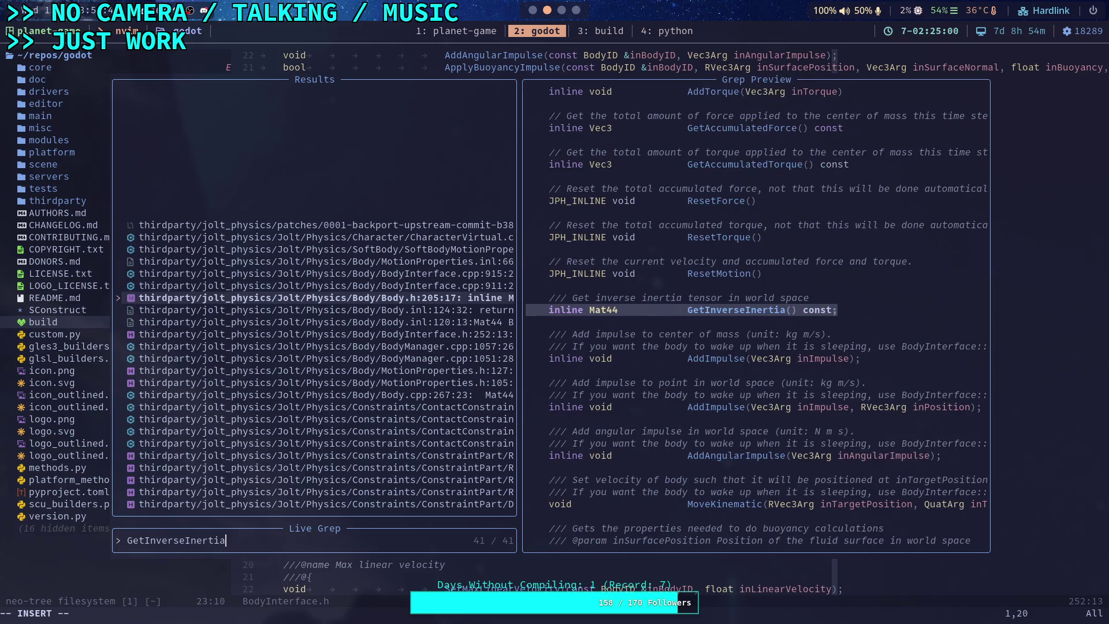
{"action": "key", "text": "Down"}
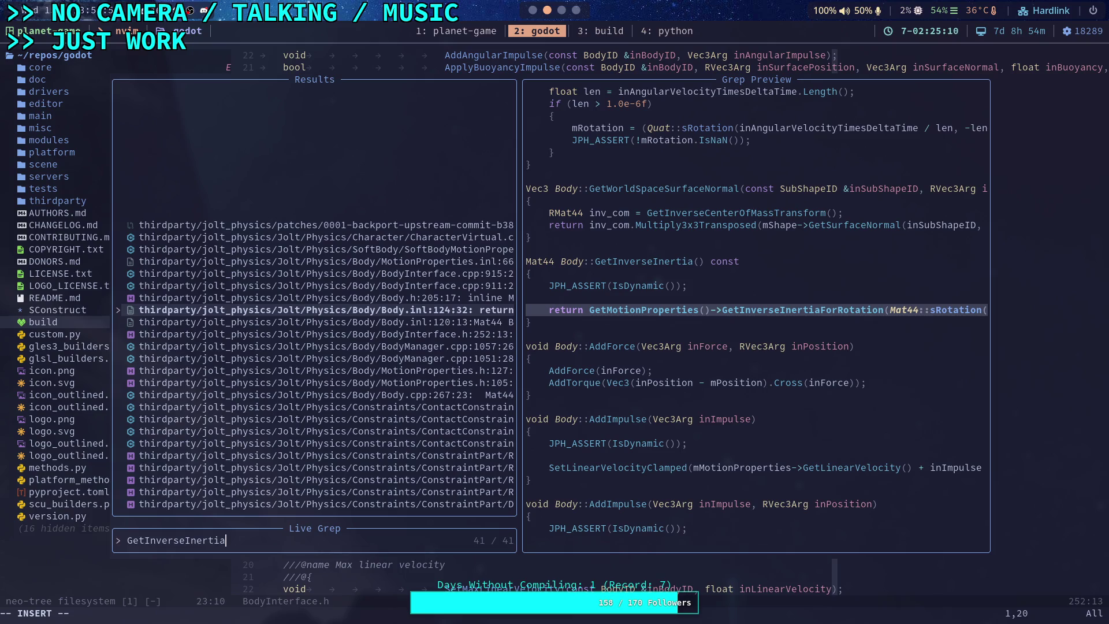
{"action": "key", "text": "Return"}
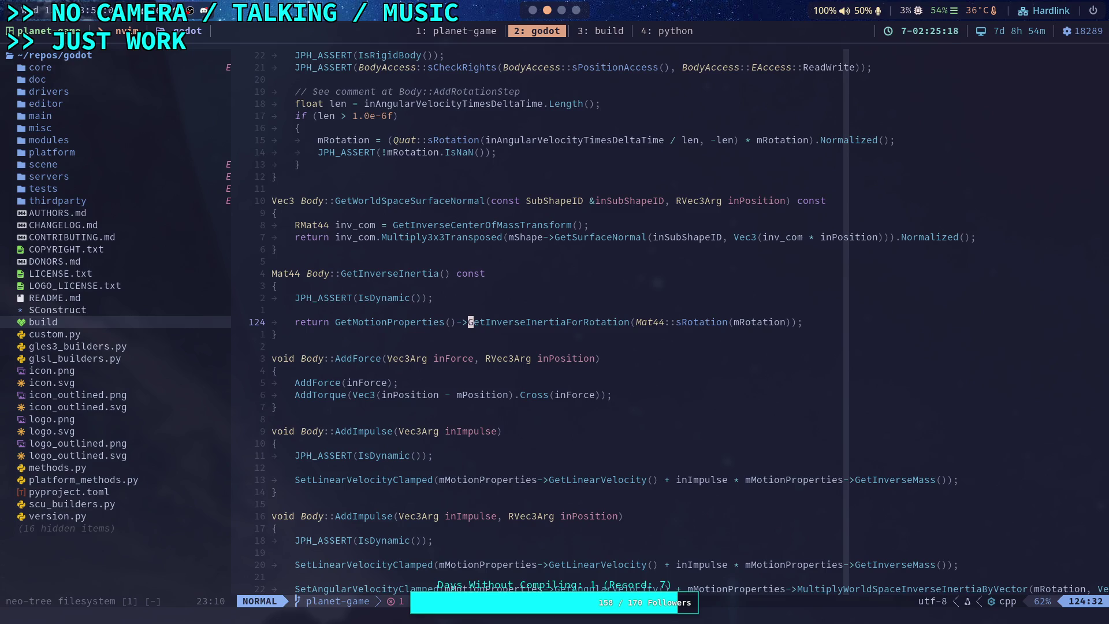
{"action": "key", "text": "super+1"}
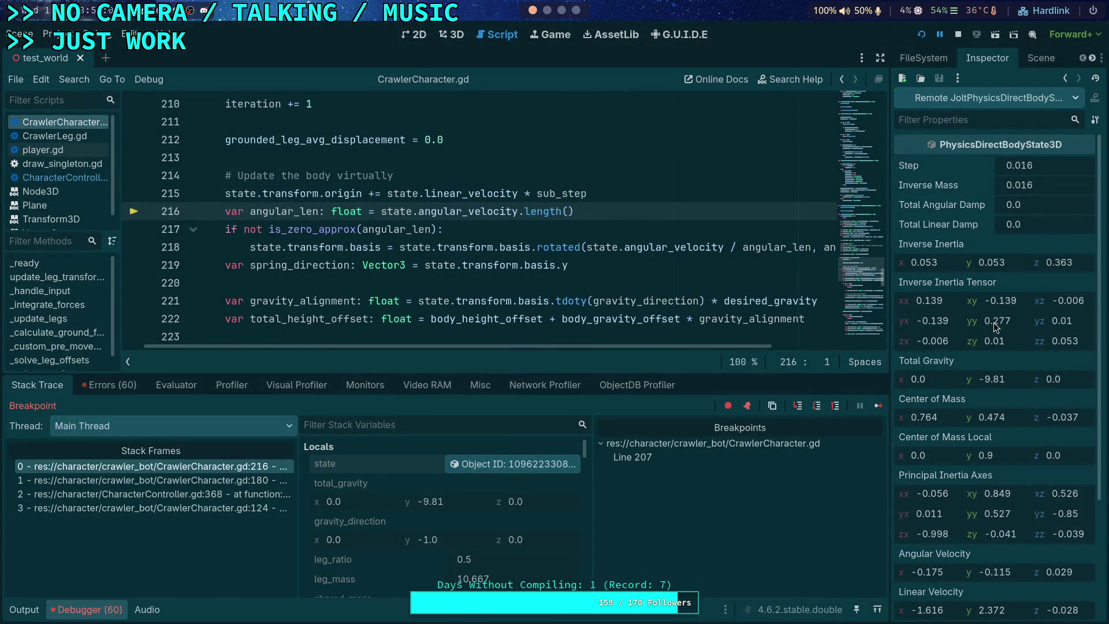
{"action": "mouse_move", "coordinate": [948, 286]}
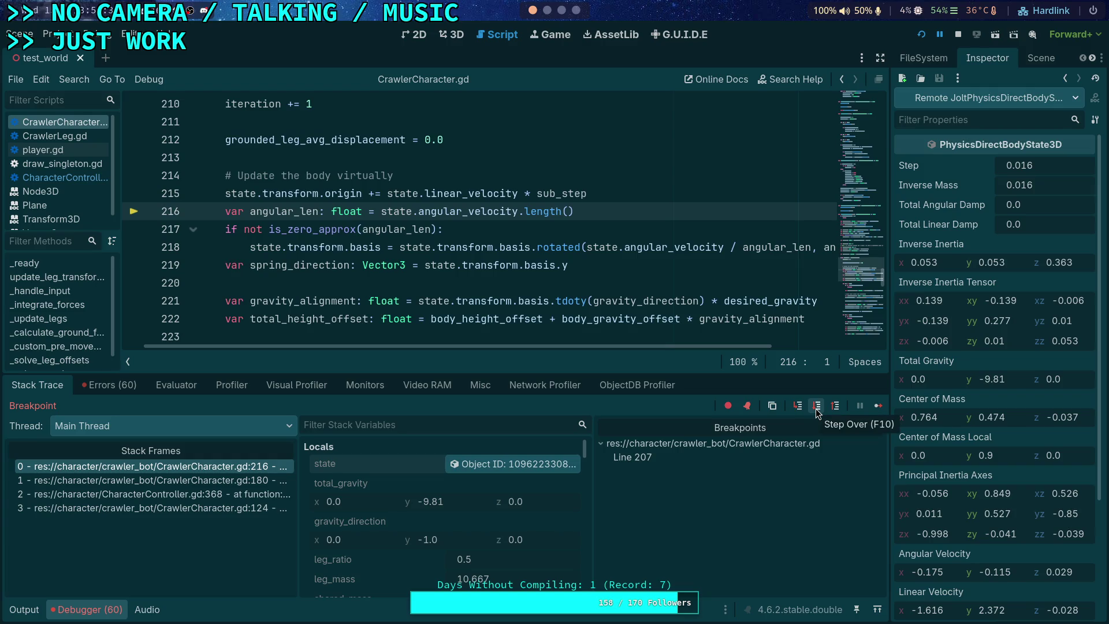
{"action": "scroll", "coordinate": [529, 323], "scroll_direction": "down", "scroll_amount": 2}
{"action": "scroll", "coordinate": [532, 335], "scroll_direction": "down", "scroll_amount": 1}
{"action": "scroll", "coordinate": [516, 325], "scroll_direction": "down", "scroll_amount": 10}
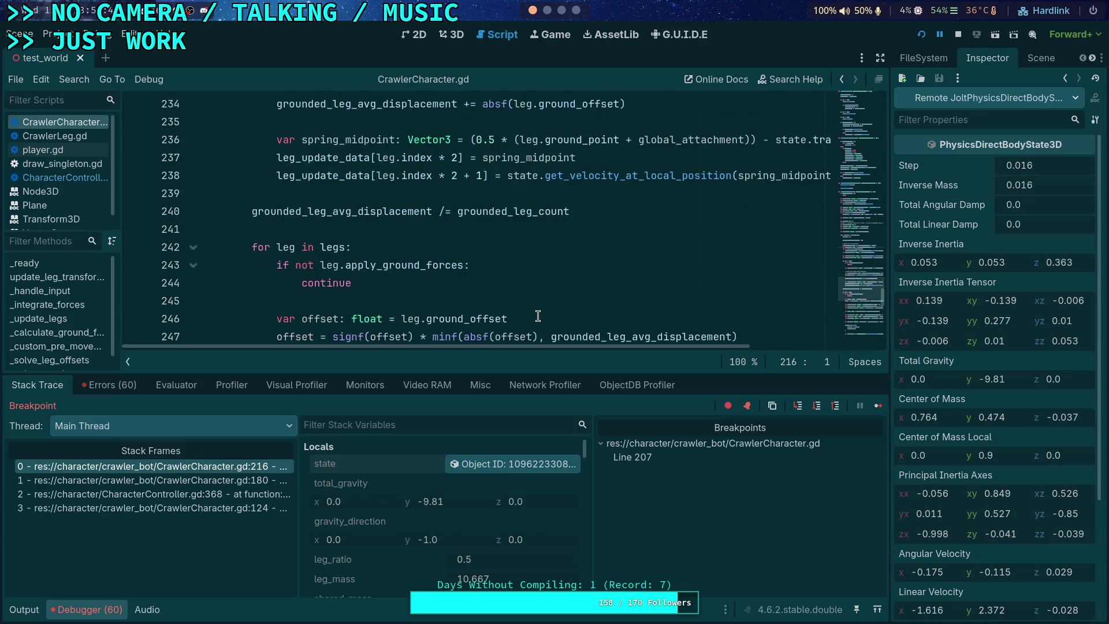
{"action": "scroll", "coordinate": [533, 307], "scroll_direction": "down", "scroll_amount": 2}
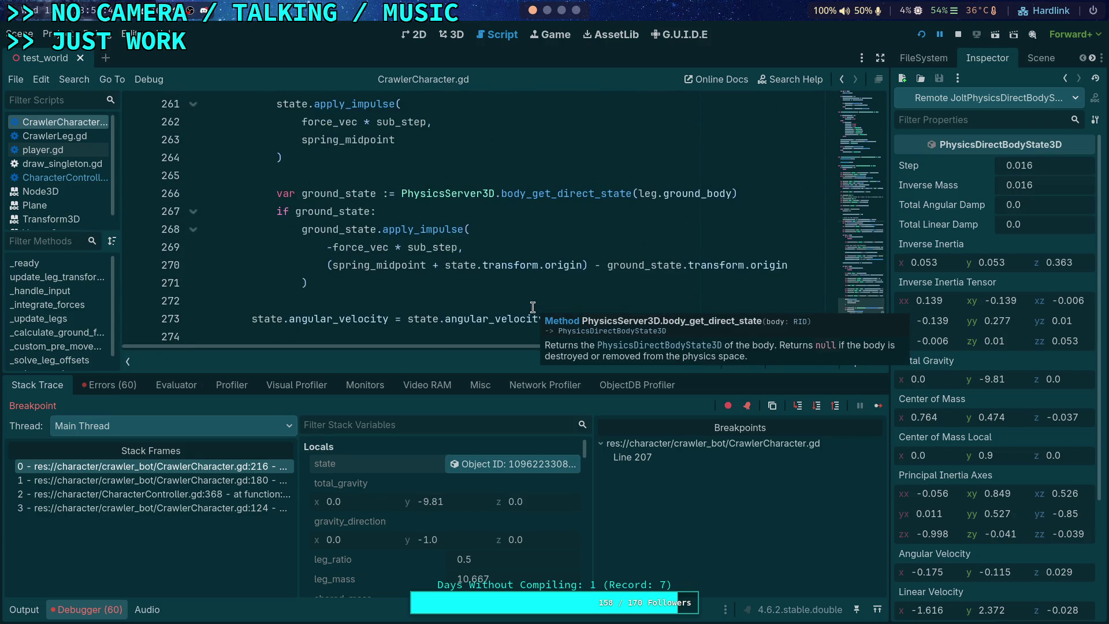
{"action": "scroll", "coordinate": [534, 307], "scroll_direction": "down", "scroll_amount": 1}
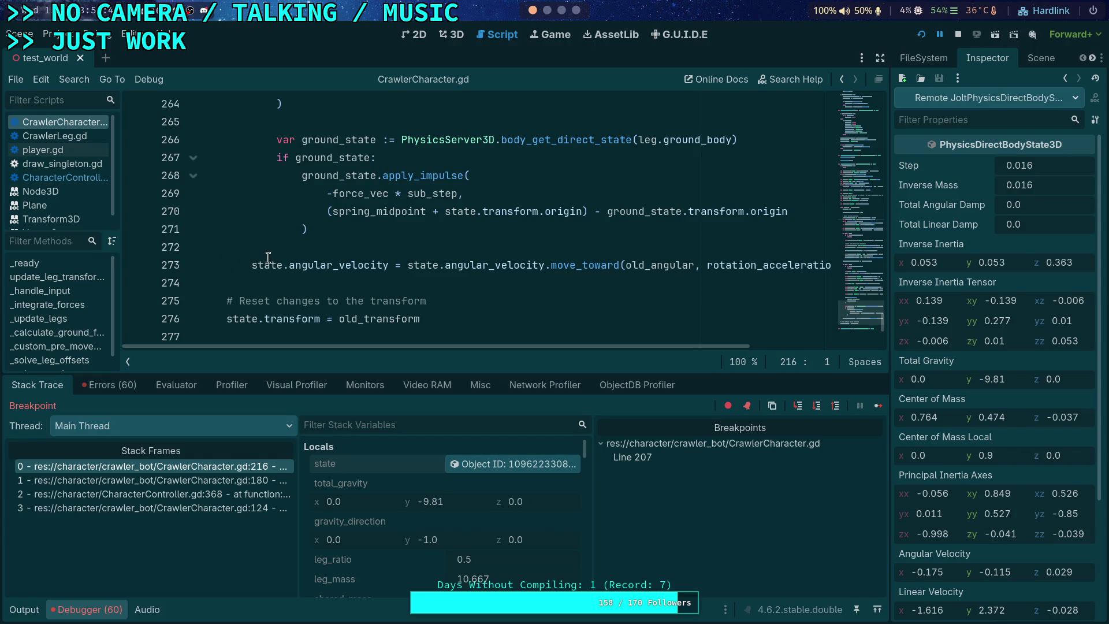
{"action": "mouse_move", "coordinate": [268, 260]}
{"action": "scroll", "coordinate": [243, 242], "scroll_direction": "up", "scroll_amount": 18}
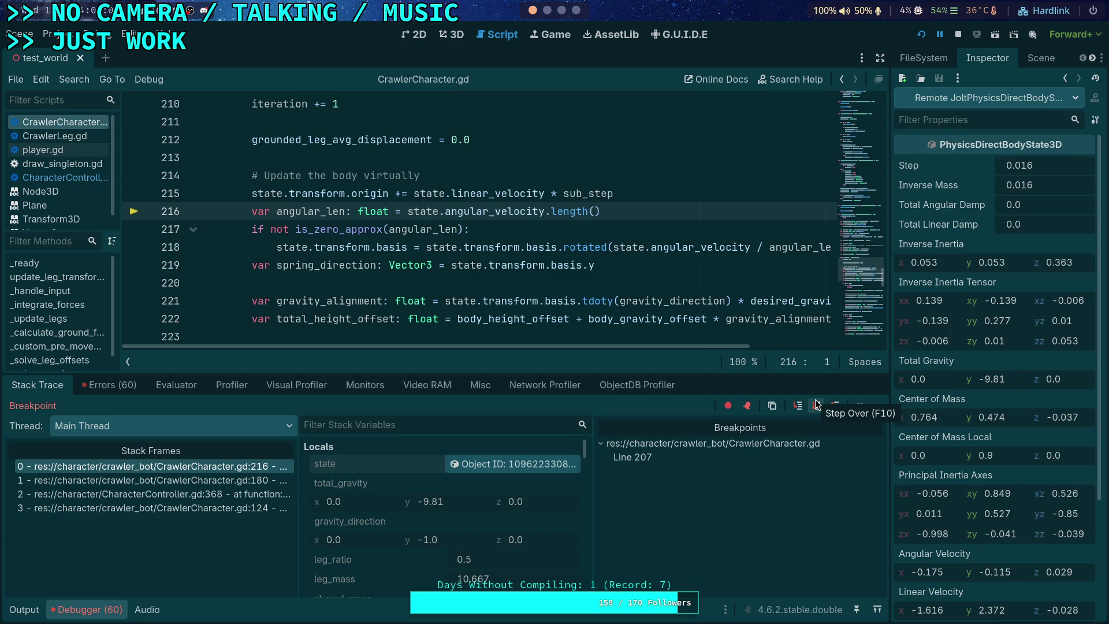
Step over three lines, executing line 218 in the paused script
{"action": "left_click", "coordinate": [815, 402]}
{"action": "left_click", "coordinate": [814, 404]}
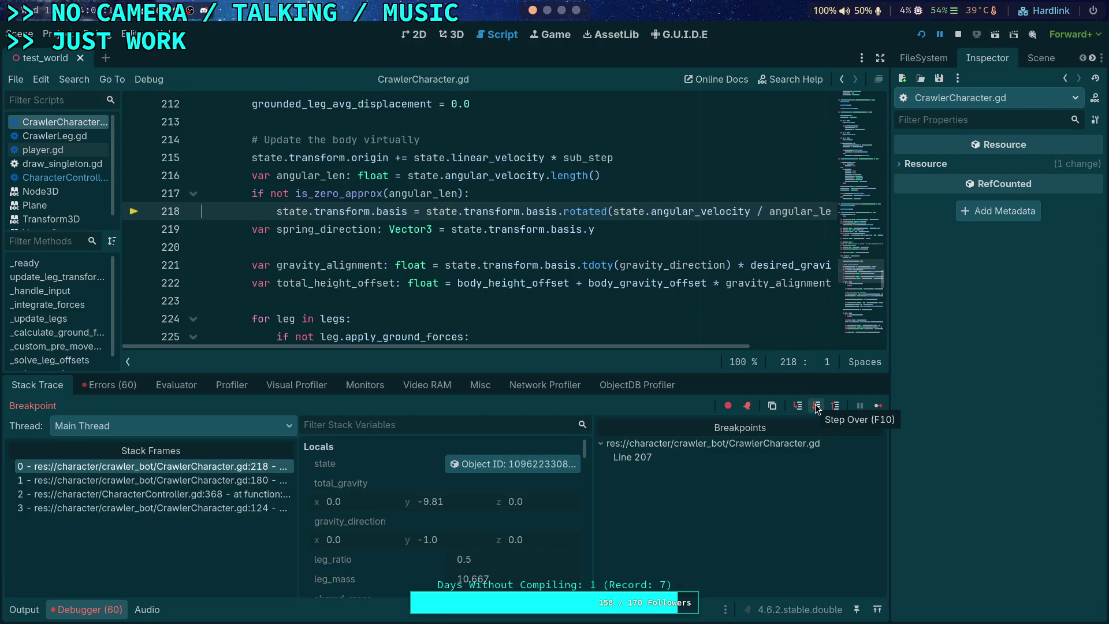
{"action": "left_click", "coordinate": [817, 406]}
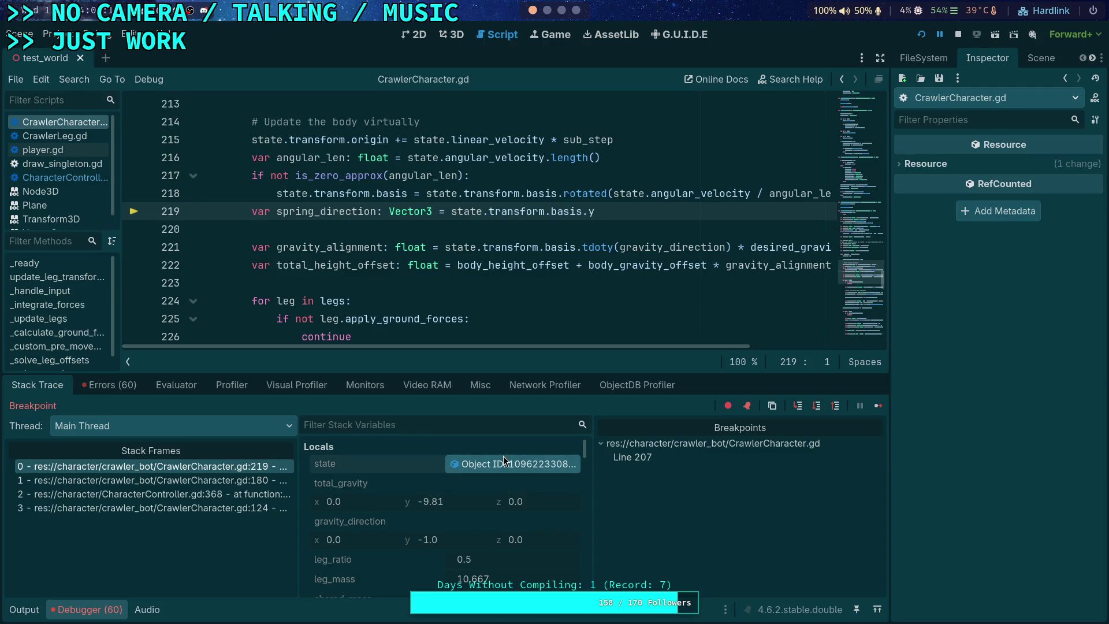
Load the paused body state in the Inspector and review its inverse inertia values
{"action": "left_click", "coordinate": [504, 457]}
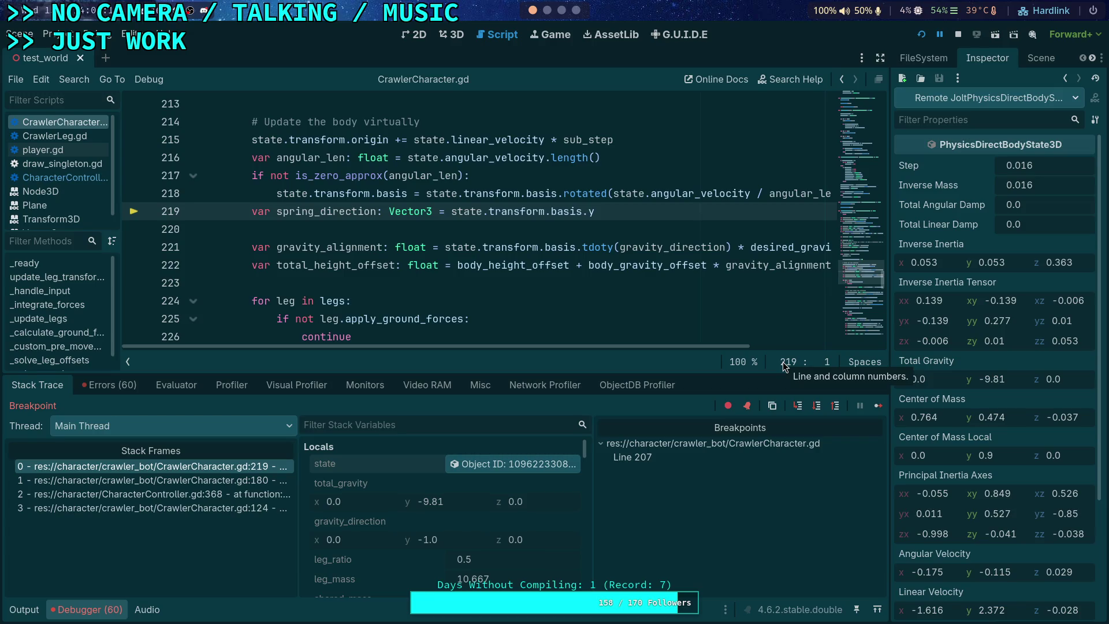
{"action": "mouse_move", "coordinate": [935, 397]}
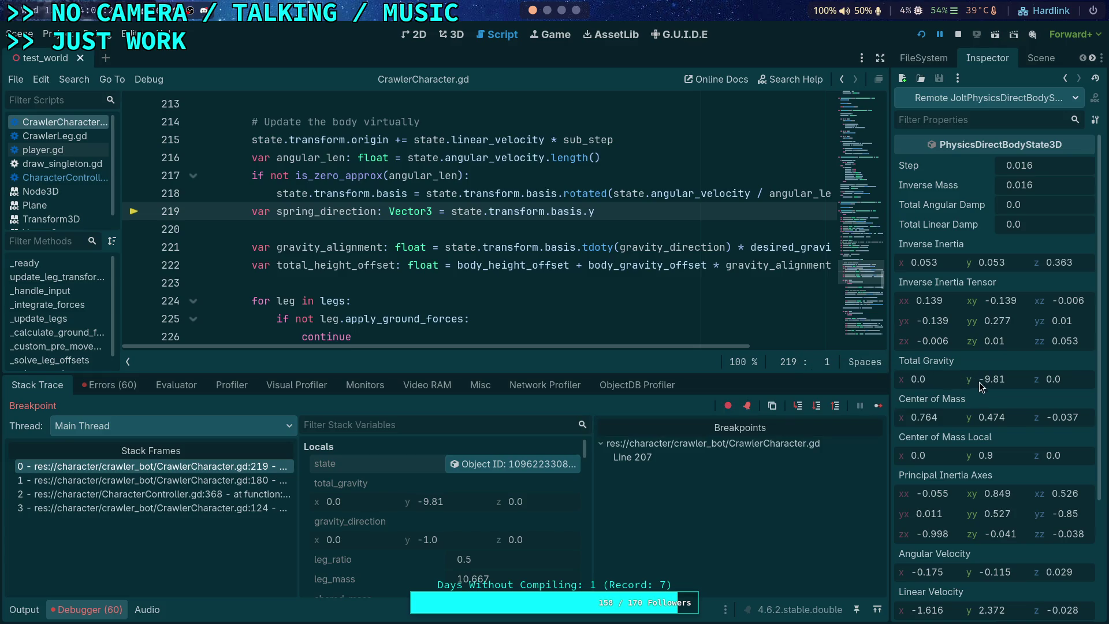
{"action": "scroll", "coordinate": [978, 382], "scroll_direction": "down", "scroll_amount": 5}
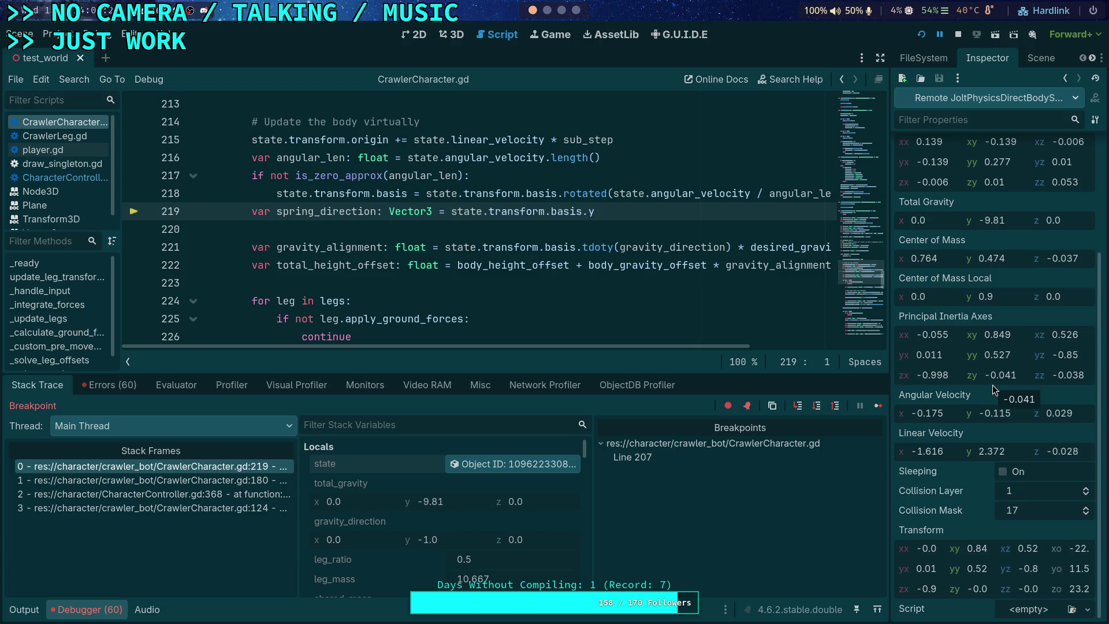
{"action": "mouse_move", "coordinate": [681, 346]}
{"action": "left_mouse_down"}
{"action": "mouse_move", "coordinate": [849, 367]}
{"action": "mouse_move", "coordinate": [581, 348]}
{"action": "left_mouse_up"}
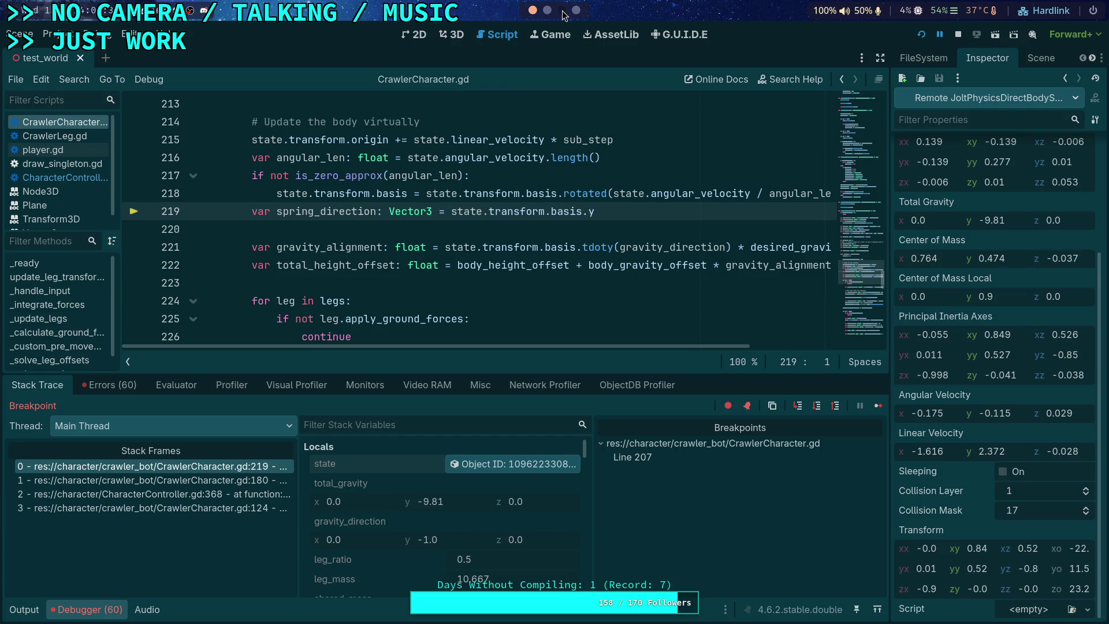
{"action": "scroll", "coordinate": [563, 15], "scroll_direction": "down", "scroll_amount": 2}
{"action": "scroll", "coordinate": [557, 14], "scroll_direction": "down", "scroll_amount": 1}
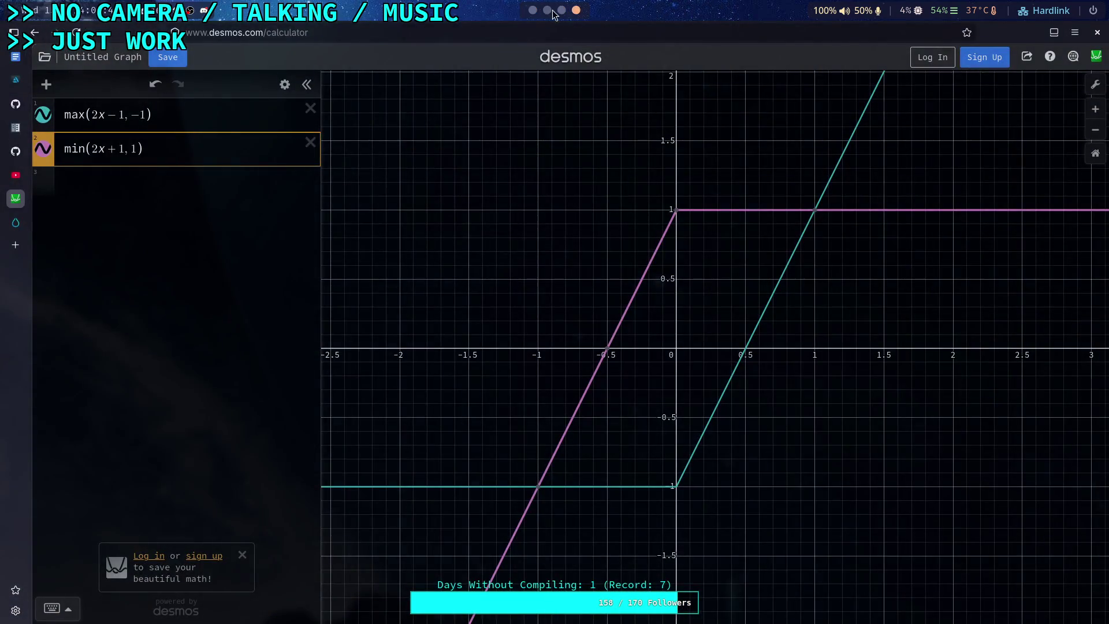
{"action": "scroll", "coordinate": [553, 15], "scroll_direction": "up", "scroll_amount": 2}
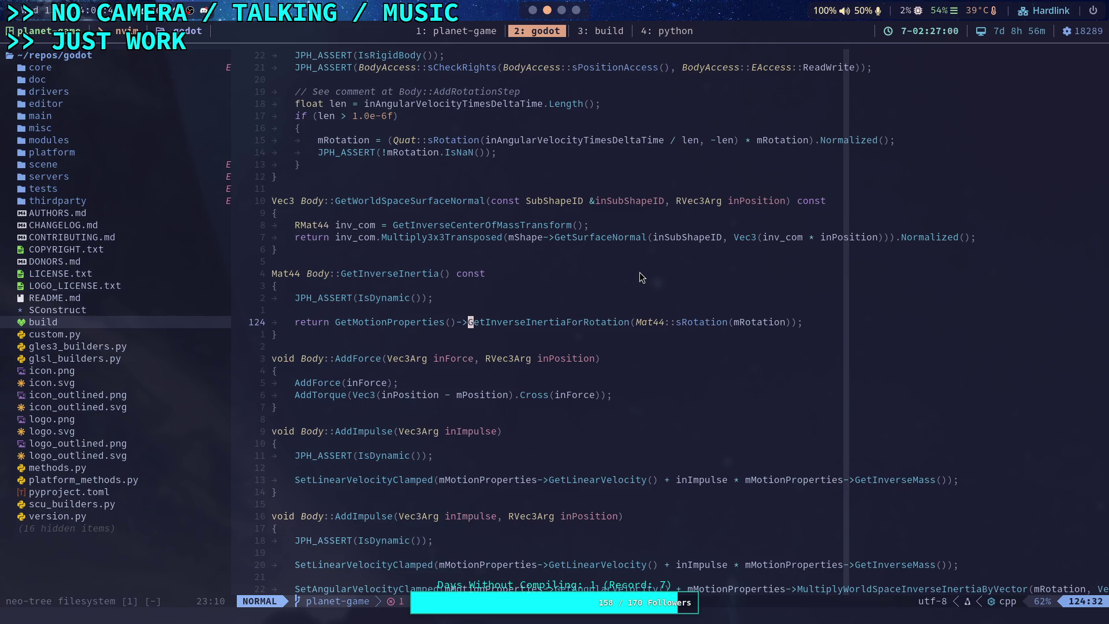
Review Body.inl around GetInverseInertia and start a live grep for GetInverseInertiaForRotation
{"action": "scroll", "coordinate": [639, 272], "scroll_direction": "up", "scroll_amount": 3}
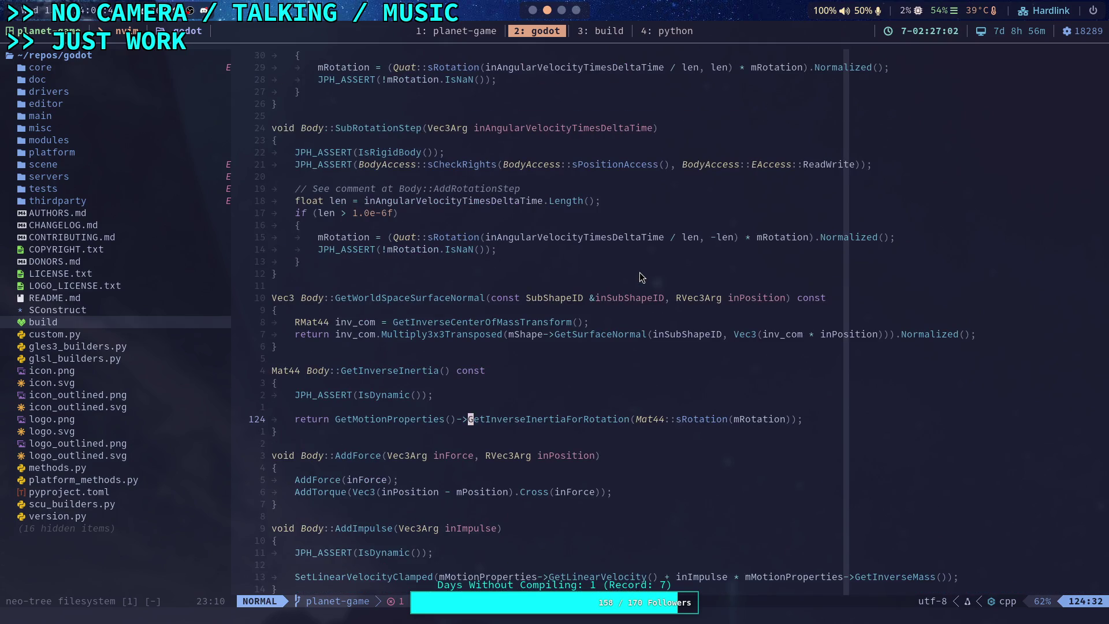
{"action": "scroll", "coordinate": [640, 272], "scroll_direction": "up", "scroll_amount": 7}
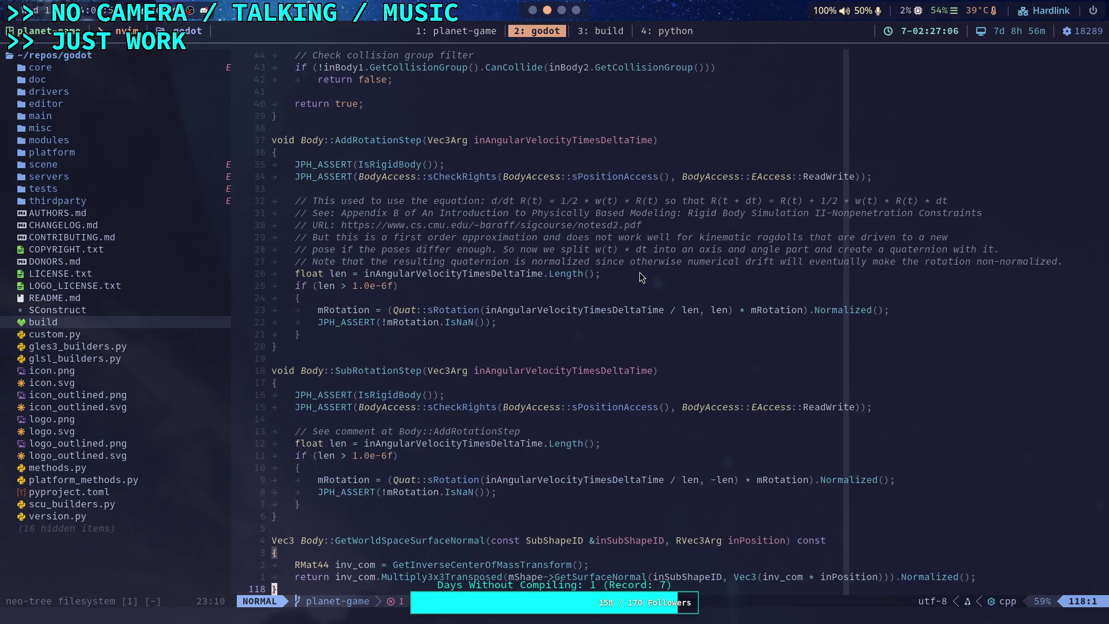
{"action": "scroll", "coordinate": [639, 272], "scroll_direction": "down", "scroll_amount": 7}
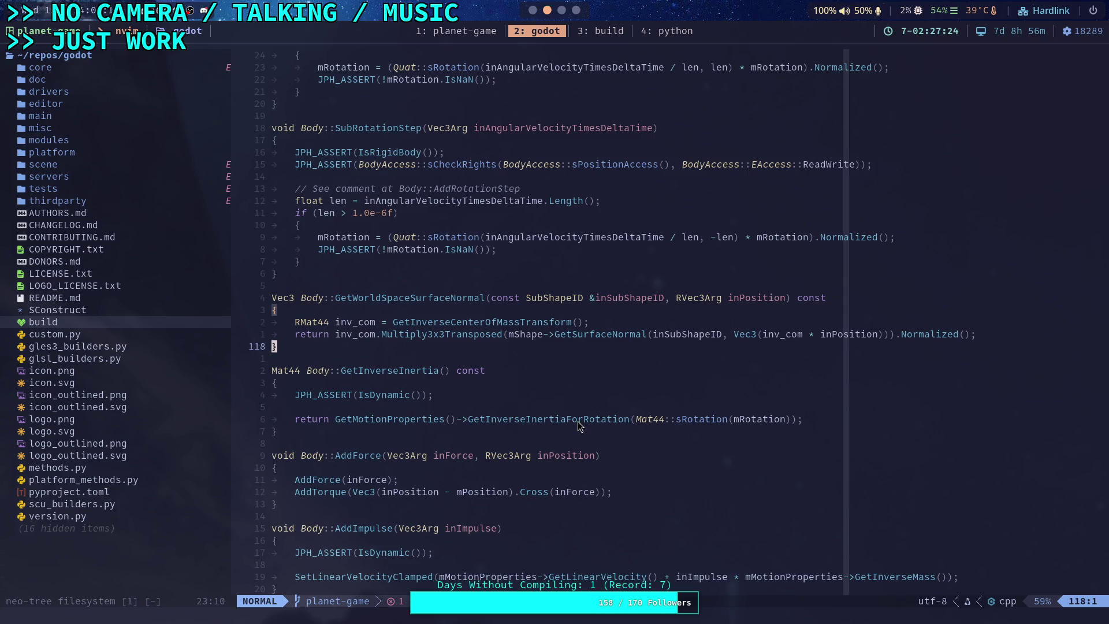
{"action": "key", "text": "space"}
{"action": "type", "text": "fg"}
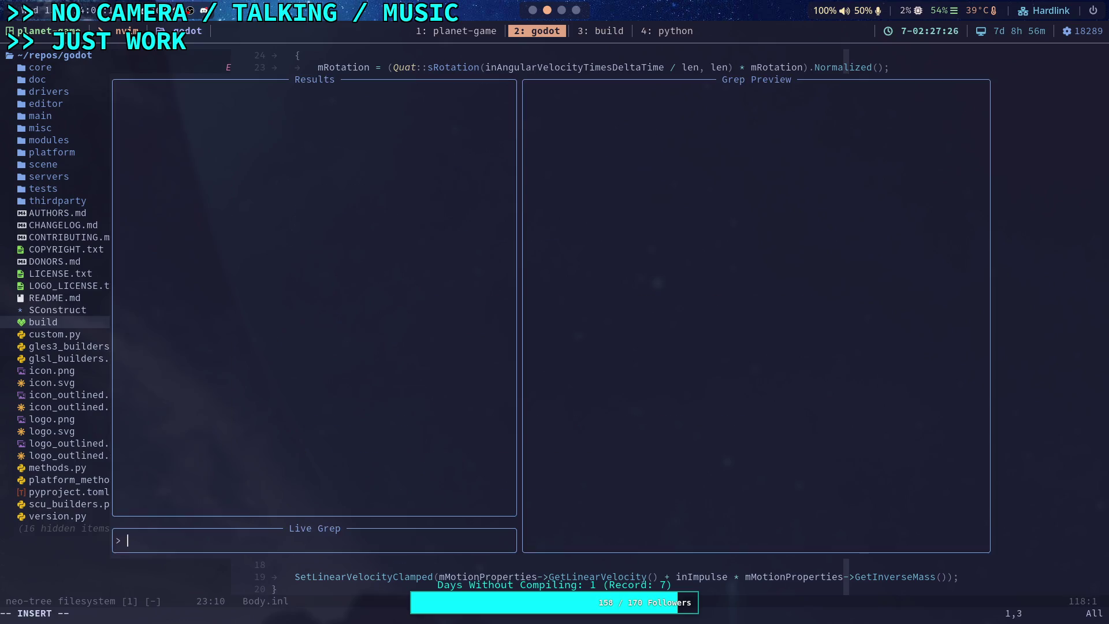
{"action": "type", "text": "GetInver"}
{"action": "type", "text": "seI"}
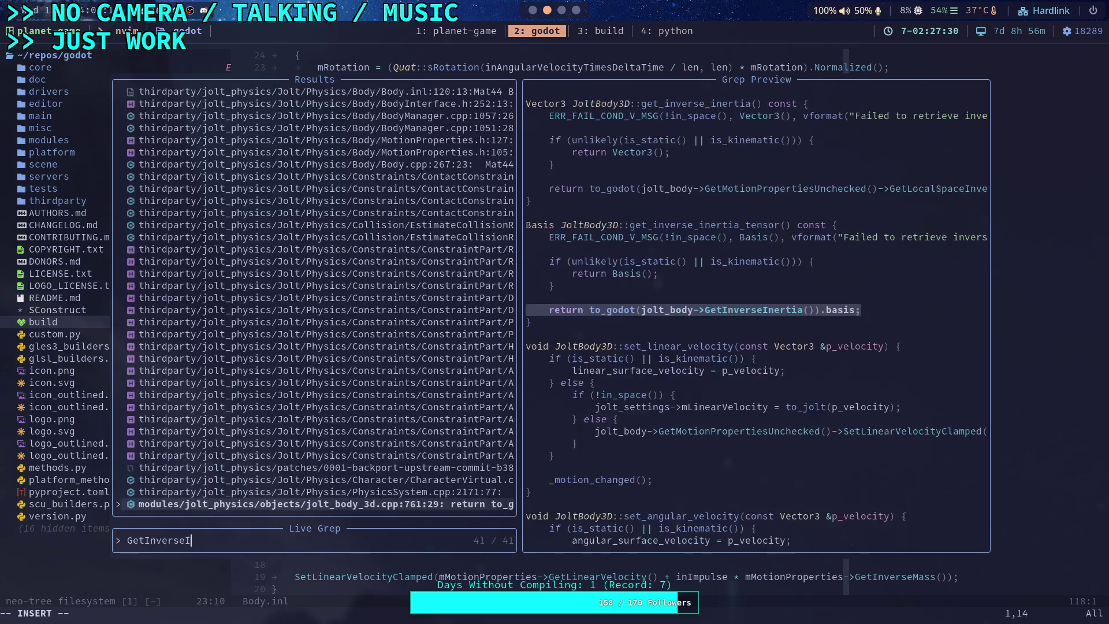
{"action": "type", "text": "nertiaFo"}
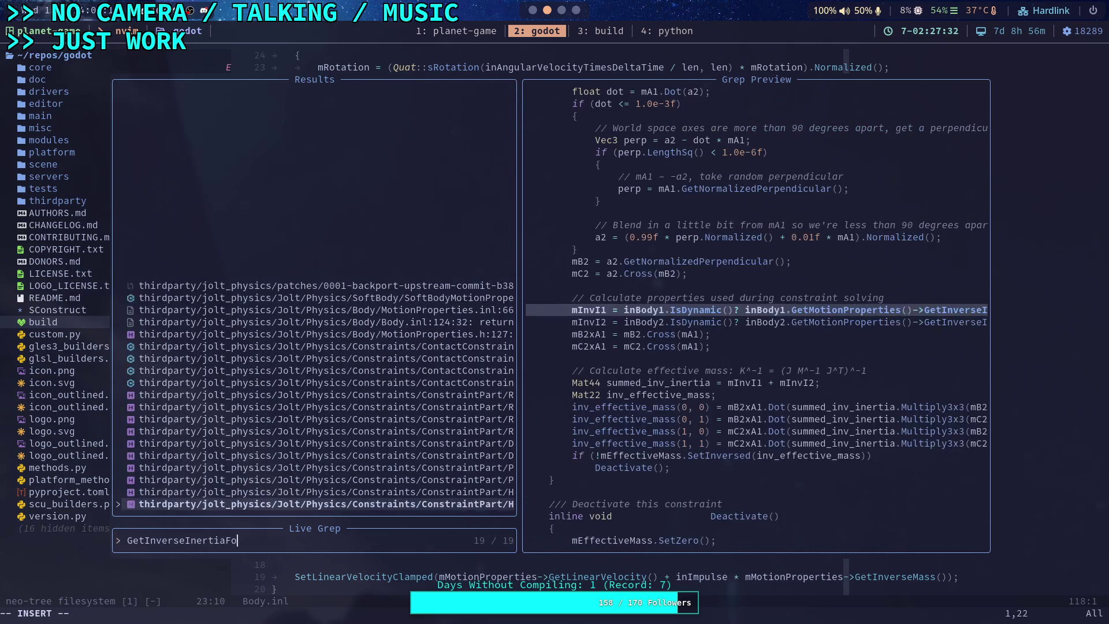
{"action": "type", "text": "rRotation"}
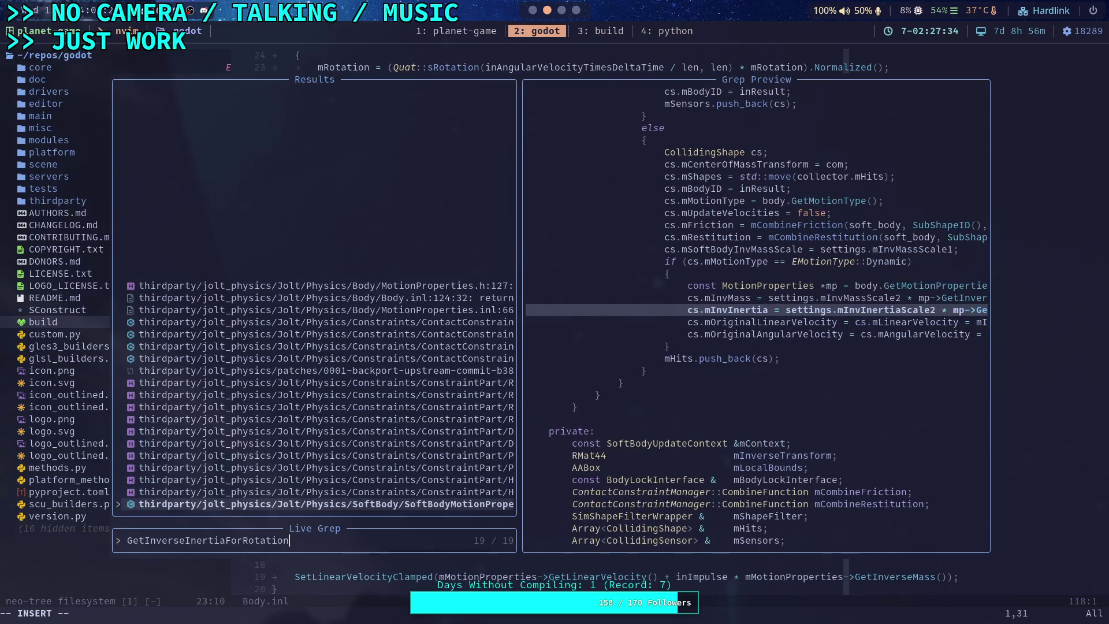
Open MotionProperties.inl at line 66, with the GetInverseInertiaForRotation definition at screen top
{"action": "key", "text": "Up"}
{"action": "key", "text": "Up"}
{"action": "key", "text": "Up"}
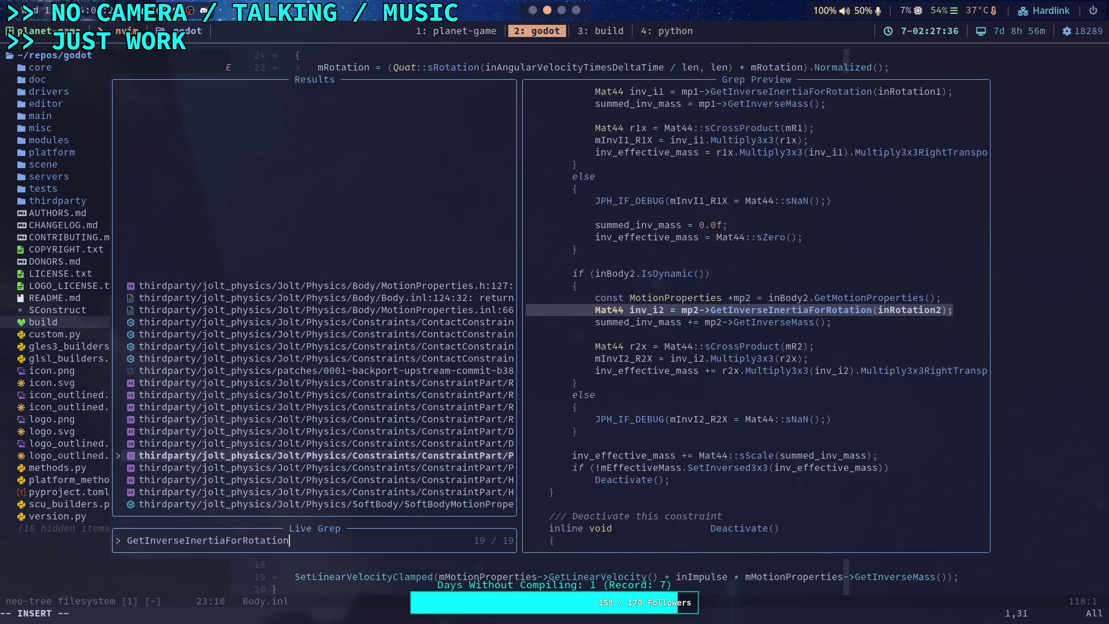
{"action": "key", "text": "Up"}
{"action": "key", "text": "Up"}
{"action": "key", "text": "Up"}
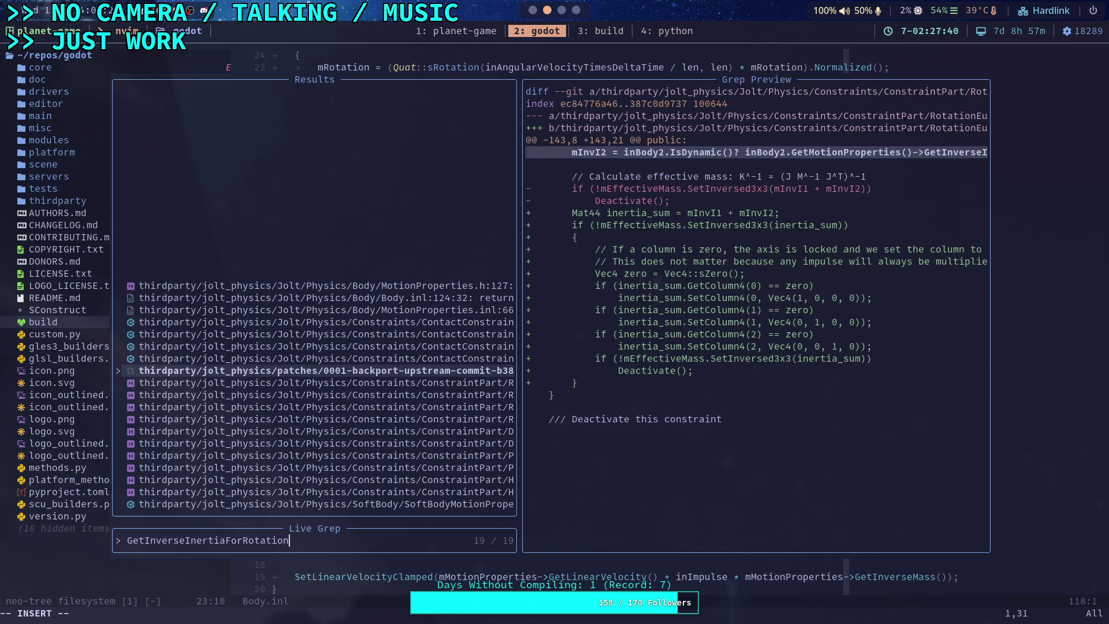
{"action": "key", "text": "Up"}
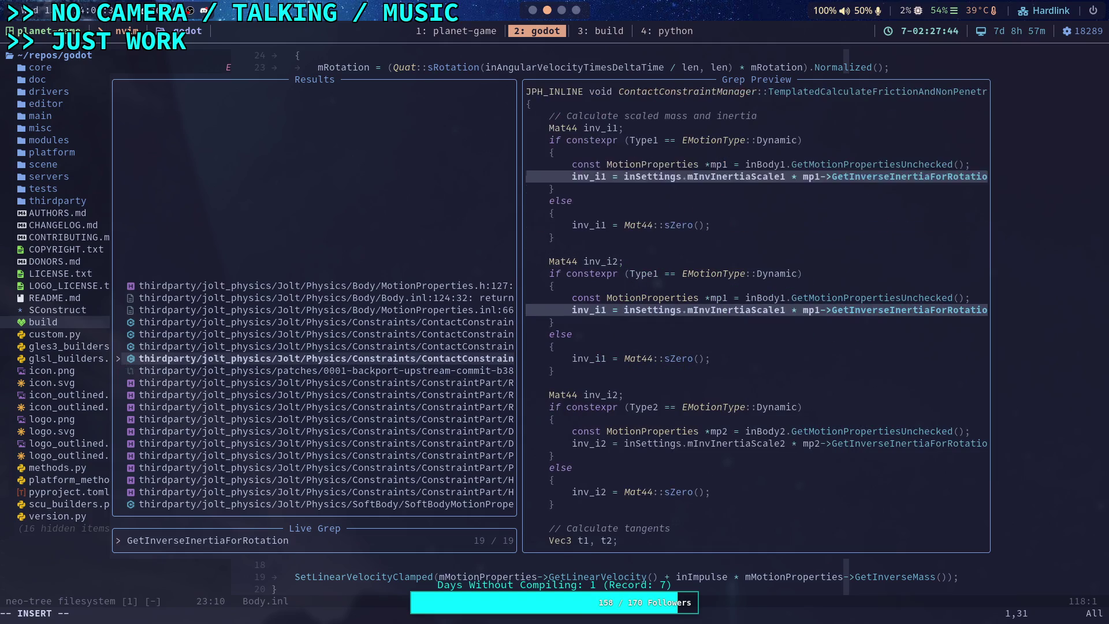
{"action": "key", "text": "Up"}
{"action": "key", "text": "Up"}
{"action": "key", "text": "Up"}
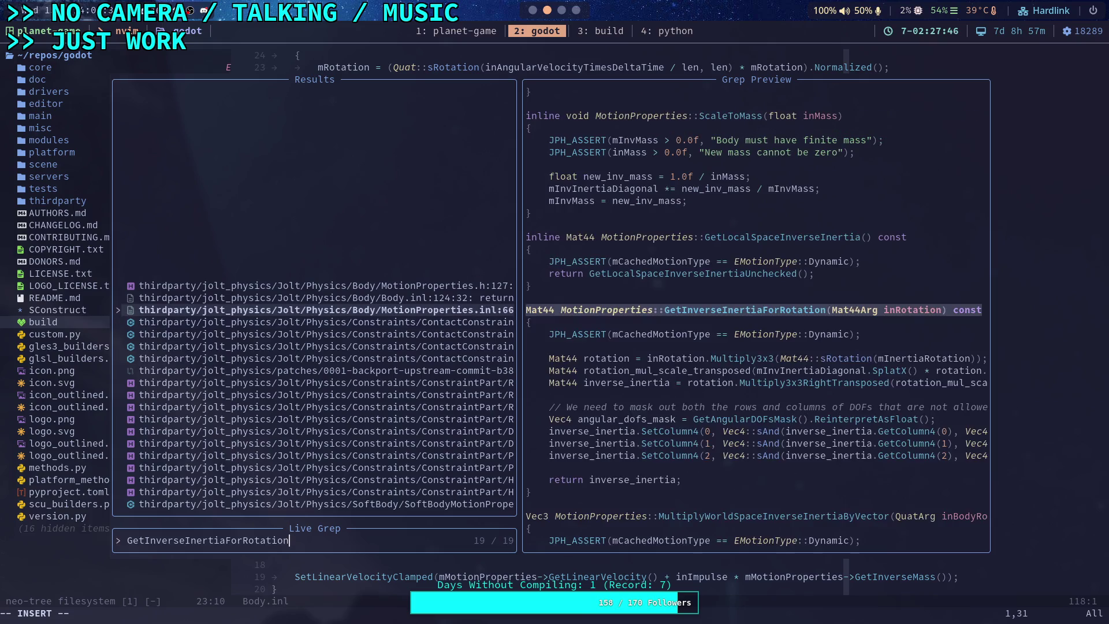
{"action": "key", "text": "Up"}
{"action": "key", "text": "Up"}
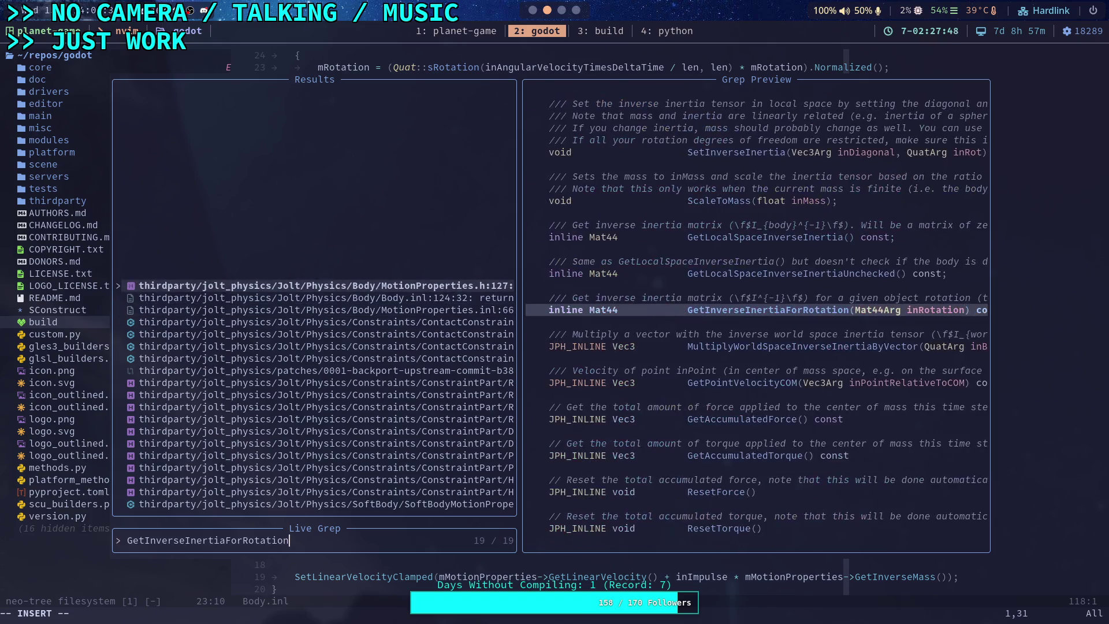
{"action": "key", "text": "Down"}
{"action": "key", "text": "Down"}
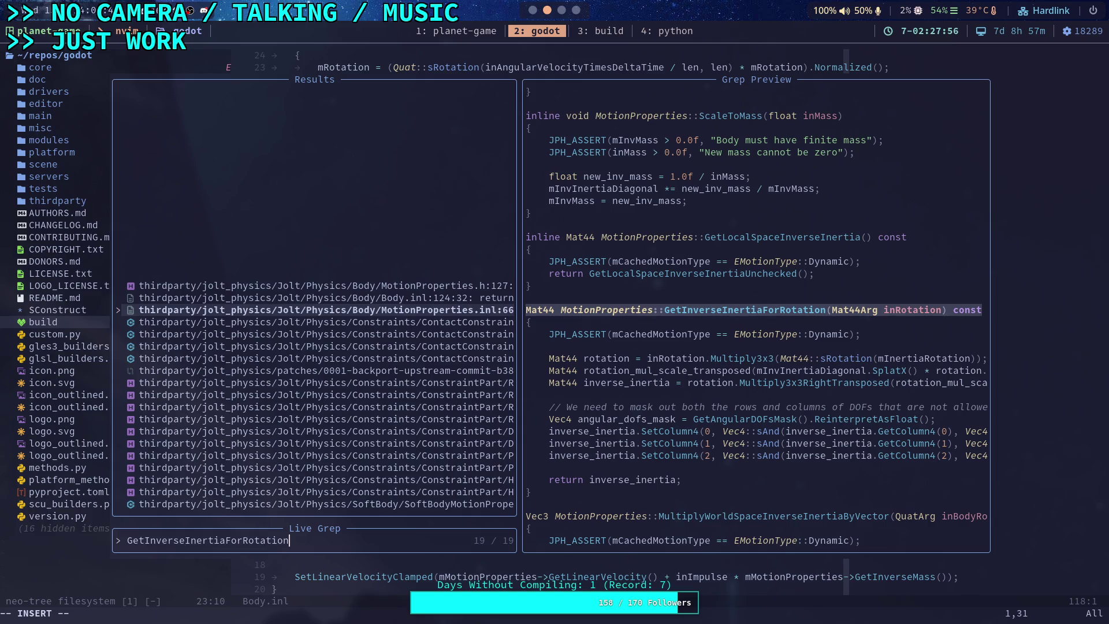
{"action": "key", "text": "Return"}
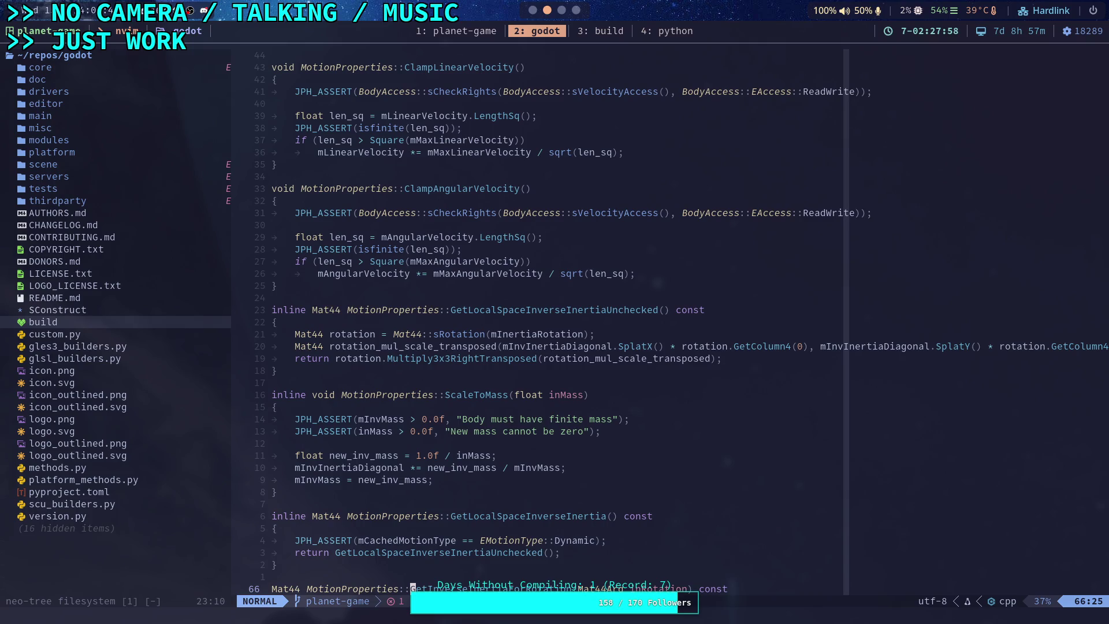
{"action": "key", "text": "k"}
{"action": "key", "text": "z"}
{"action": "key", "text": "t"}
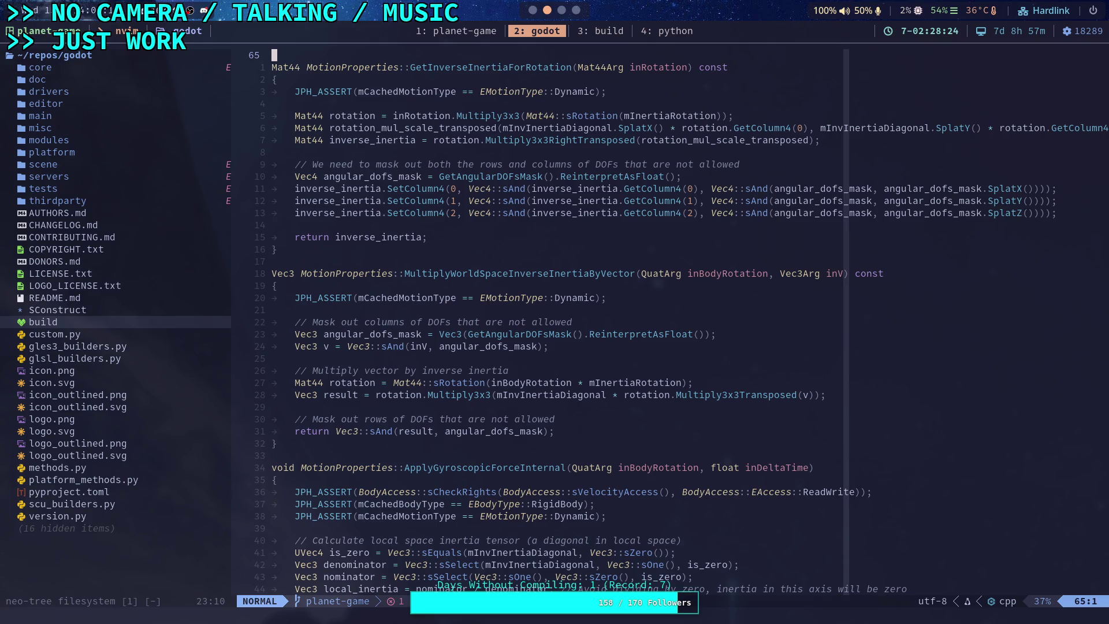
Go back to the Godot editor, still paused at line 219 of CrawlerCharacter.gd
{"action": "left_click", "coordinate": [533, 10]}
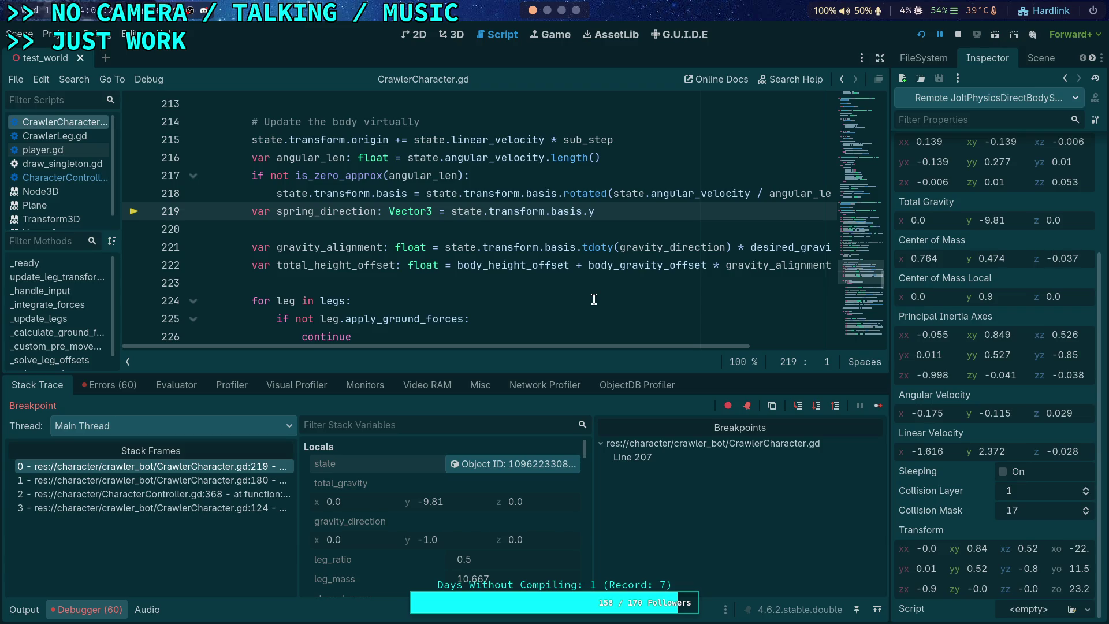
Widen the inspector values and open the context menu on PhysicsDirectBodyState3D at line 184
{"action": "left_click_drag", "start_coordinate": [885, 301], "coordinate": [845, 301]}
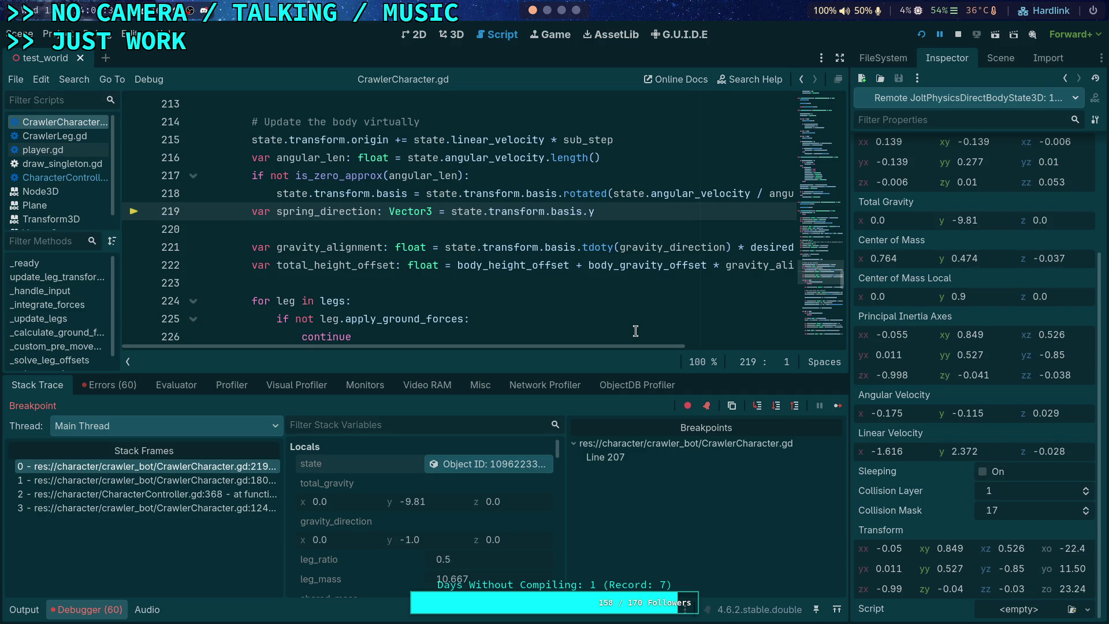
{"action": "scroll", "coordinate": [635, 331], "scroll_direction": "down", "scroll_amount": 10}
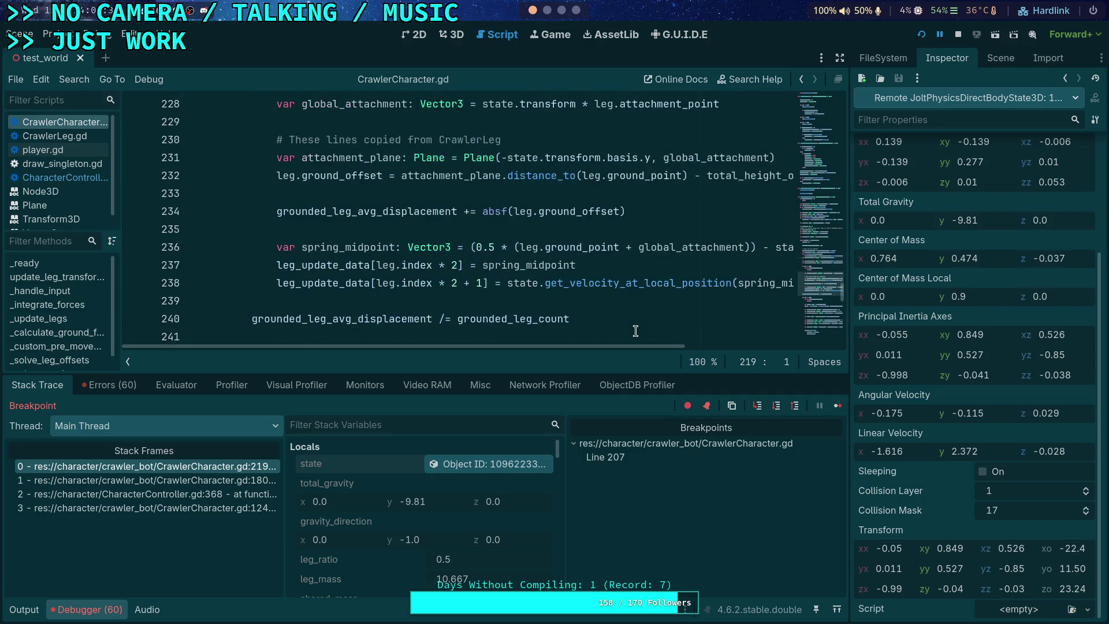
{"action": "scroll", "coordinate": [636, 331], "scroll_direction": "down", "scroll_amount": 3}
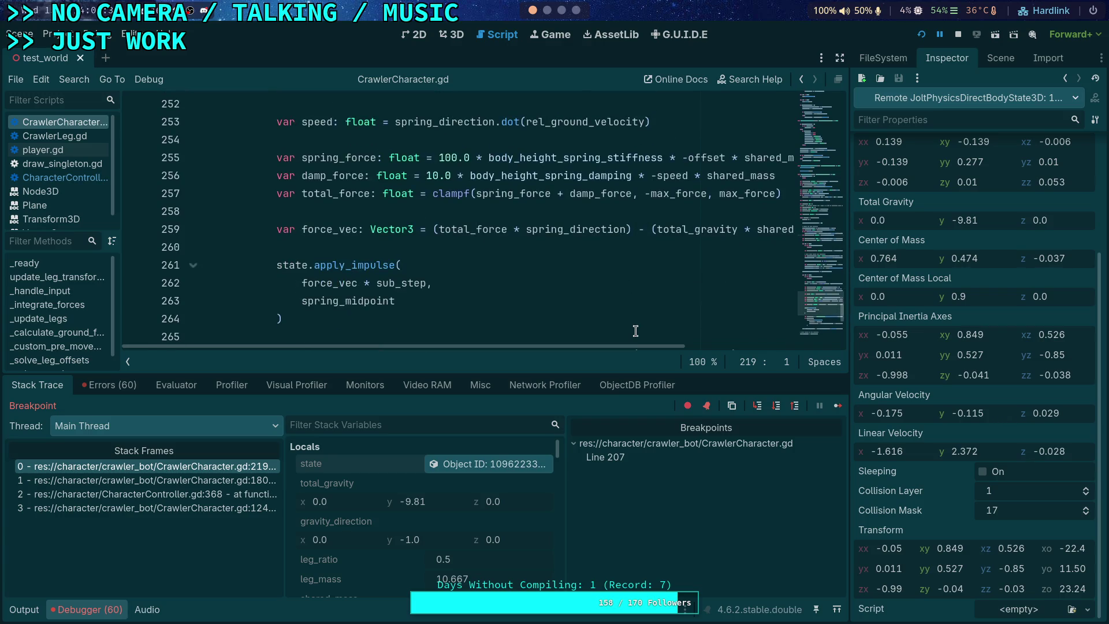
{"action": "scroll", "coordinate": [635, 331], "scroll_direction": "down", "scroll_amount": 2}
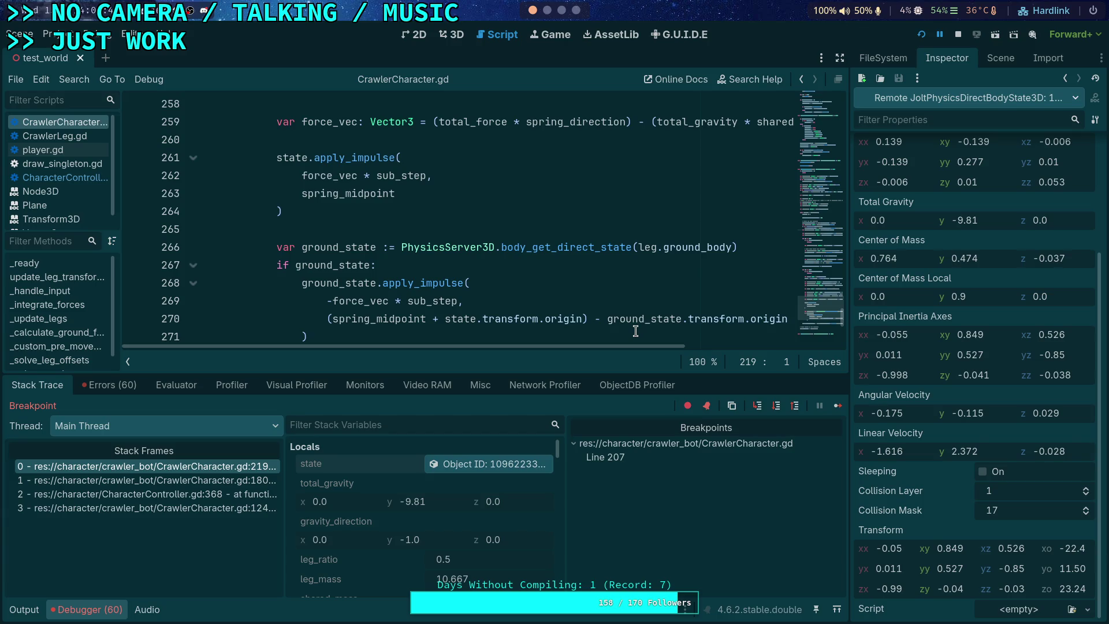
{"action": "scroll", "coordinate": [636, 331], "scroll_direction": "down", "scroll_amount": 3}
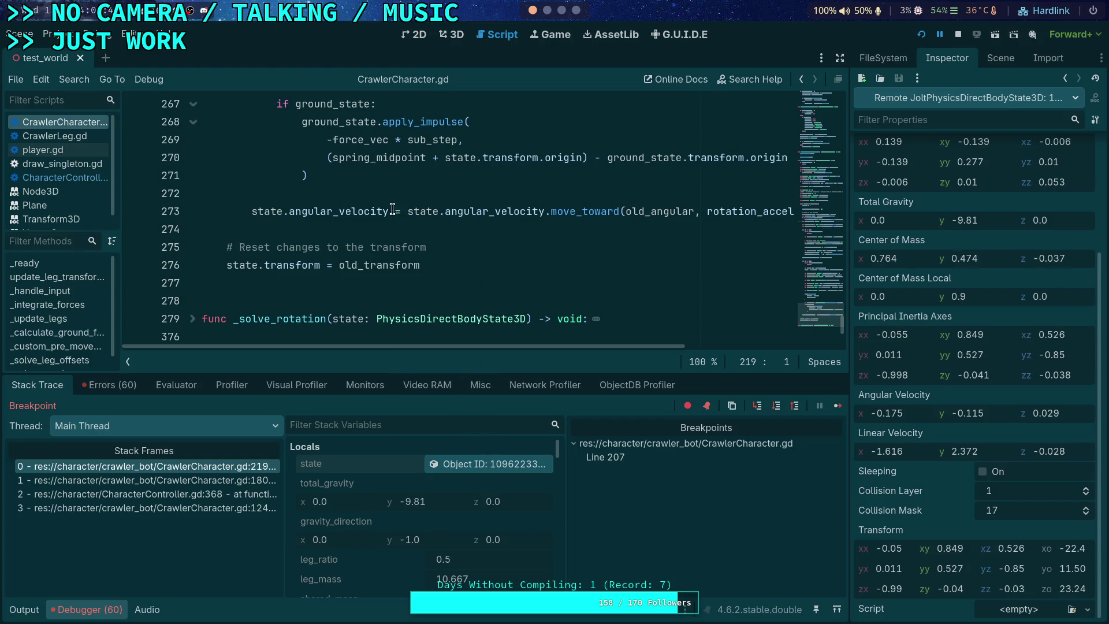
{"action": "scroll", "coordinate": [392, 209], "scroll_direction": "up", "scroll_amount": 20}
{"action": "scroll", "coordinate": [374, 208], "scroll_direction": "up", "scroll_amount": 5}
{"action": "right_click", "coordinate": [471, 229]}
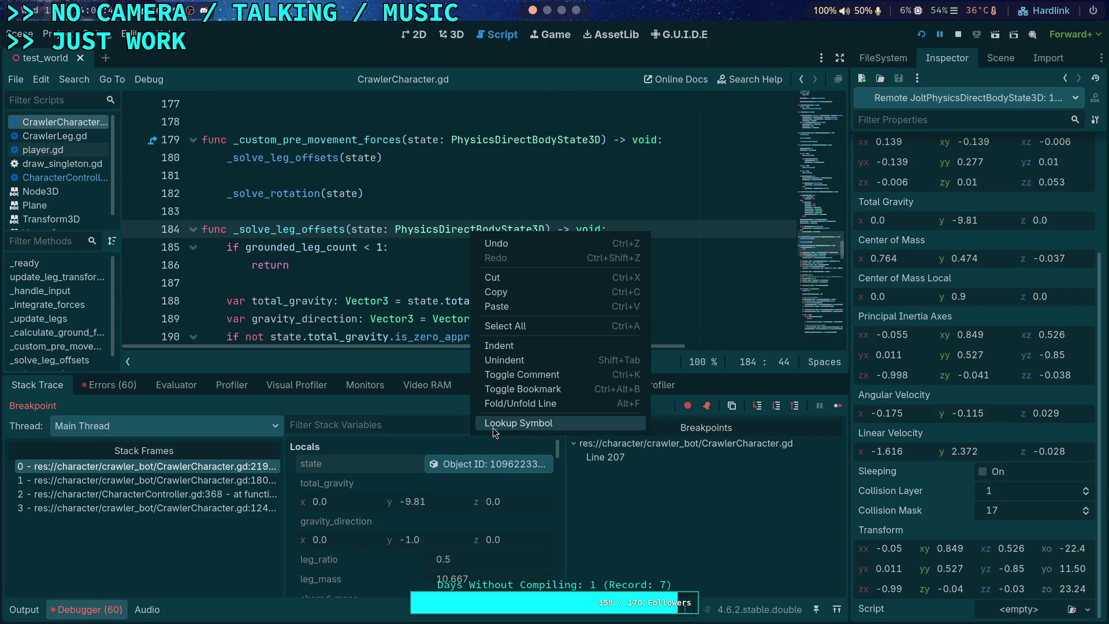
Look up the PhysicsDirectBodyState3D help page and read through its Methods list
{"action": "left_click", "coordinate": [493, 428]}
{"action": "scroll", "coordinate": [491, 289], "scroll_direction": "down", "scroll_amount": 5}
{"action": "scroll", "coordinate": [491, 289], "scroll_direction": "down", "scroll_amount": 10}
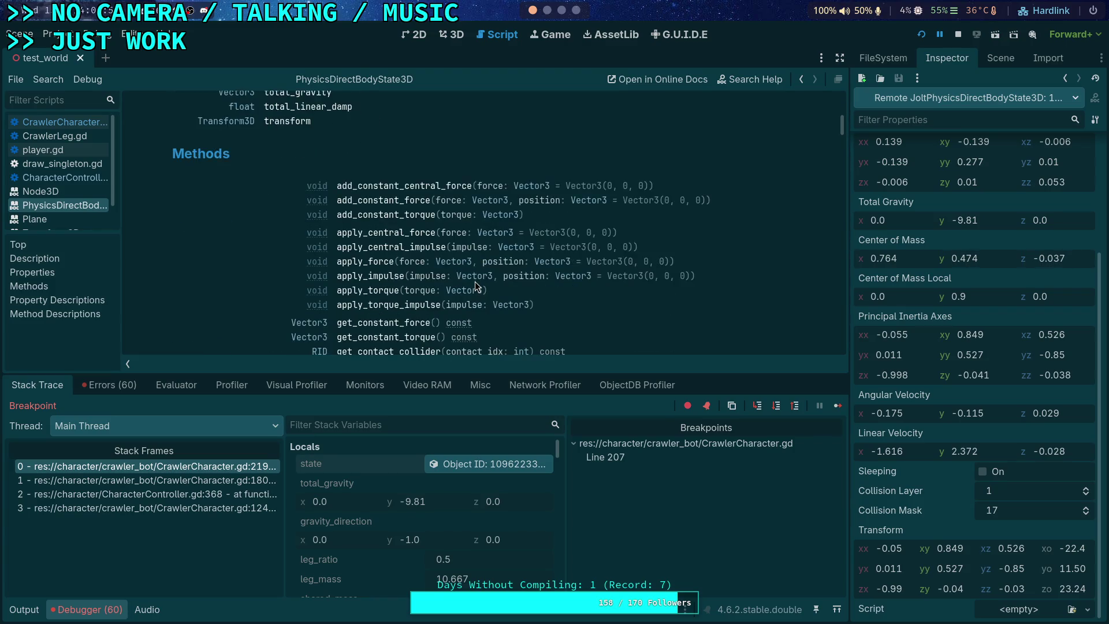
{"action": "scroll", "coordinate": [475, 282], "scroll_direction": "down", "scroll_amount": 2}
{"action": "scroll", "coordinate": [537, 313], "scroll_direction": "down", "scroll_amount": 2}
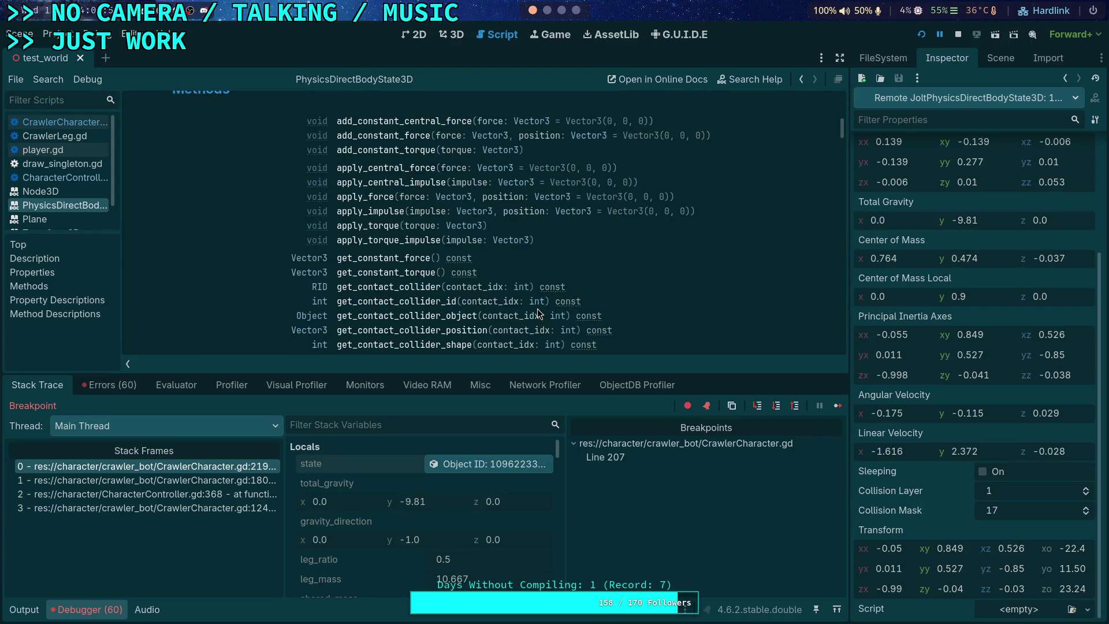
{"action": "scroll", "coordinate": [537, 312], "scroll_direction": "down", "scroll_amount": 12}
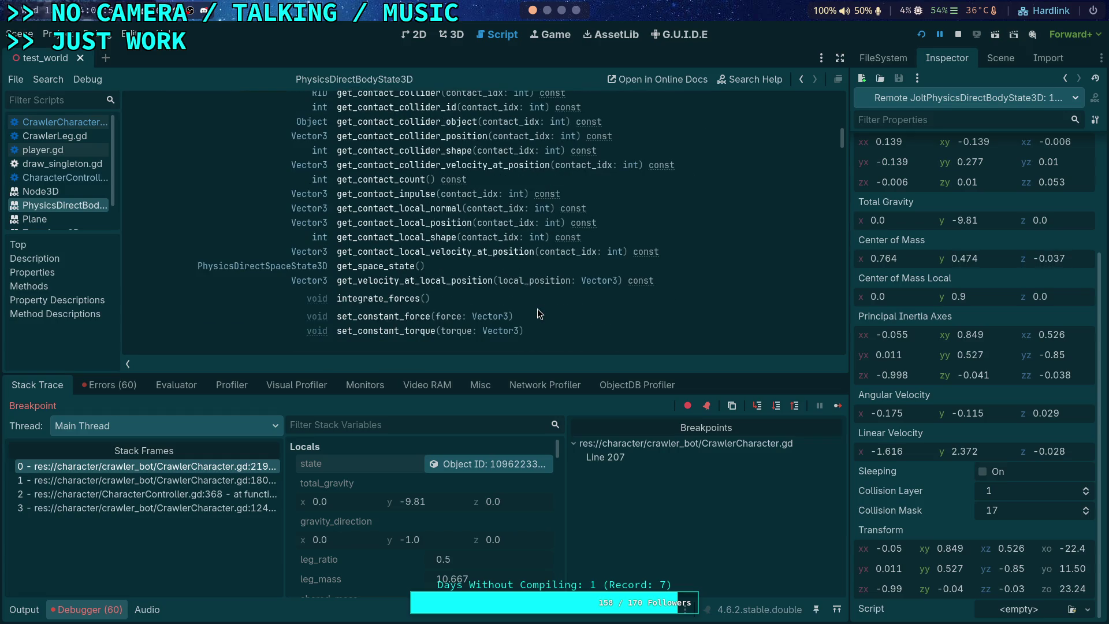
{"action": "scroll", "coordinate": [537, 308], "scroll_direction": "down", "scroll_amount": 2}
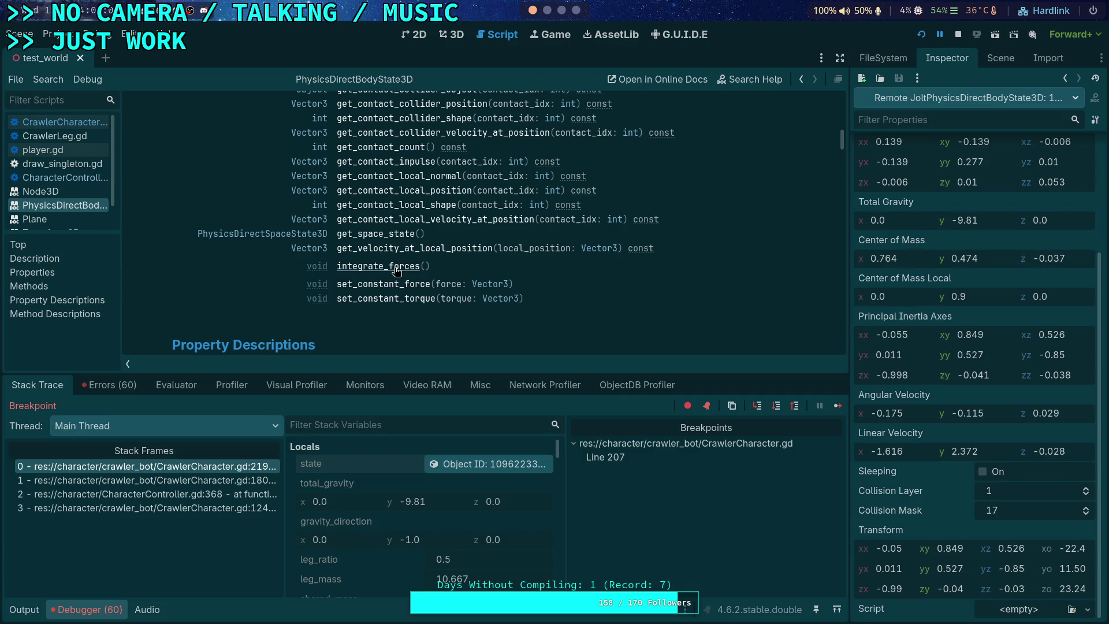
Read the Property Descriptions such as inverse_inertia_tensor, then leave the Godot workspace
{"action": "scroll", "coordinate": [466, 268], "scroll_direction": "down", "scroll_amount": 14}
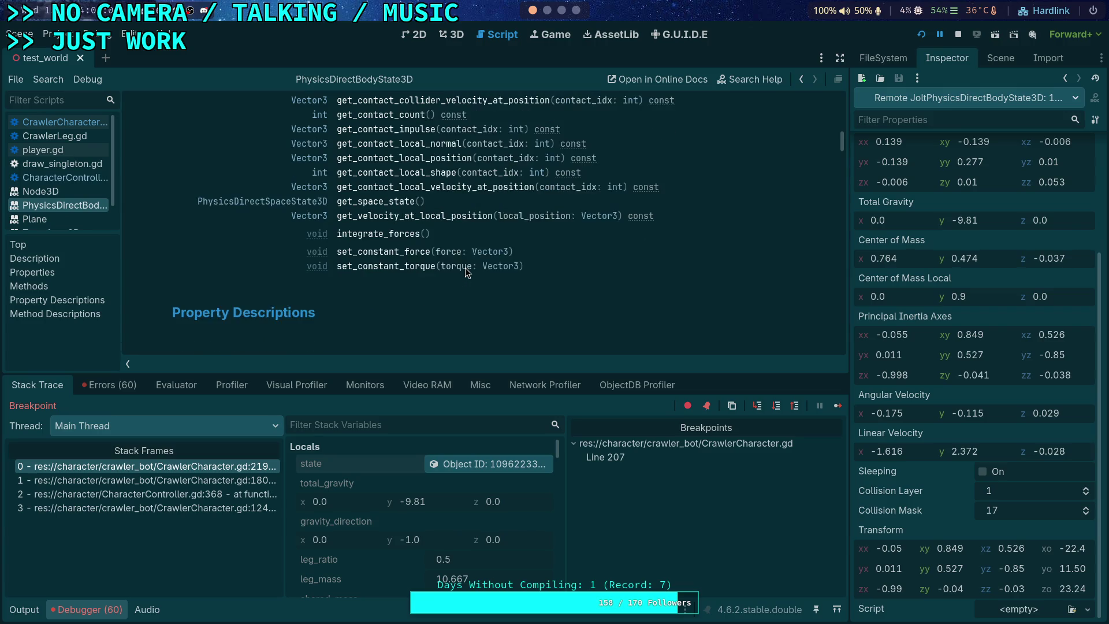
{"action": "scroll", "coordinate": [466, 268], "scroll_direction": "down", "scroll_amount": 20}
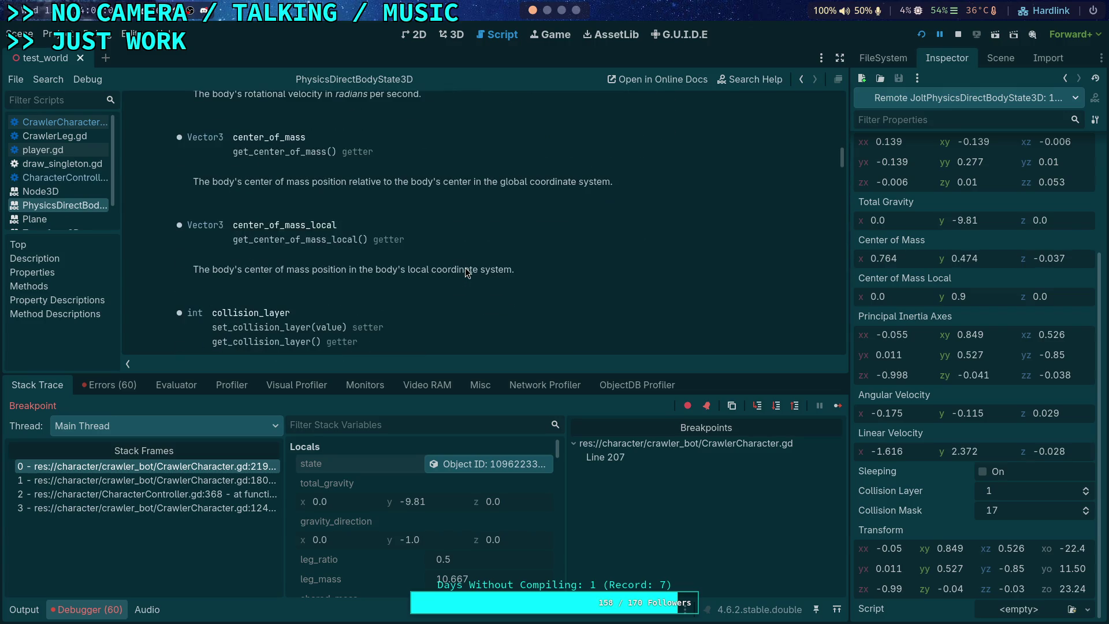
{"action": "scroll", "coordinate": [465, 268], "scroll_direction": "down", "scroll_amount": 4}
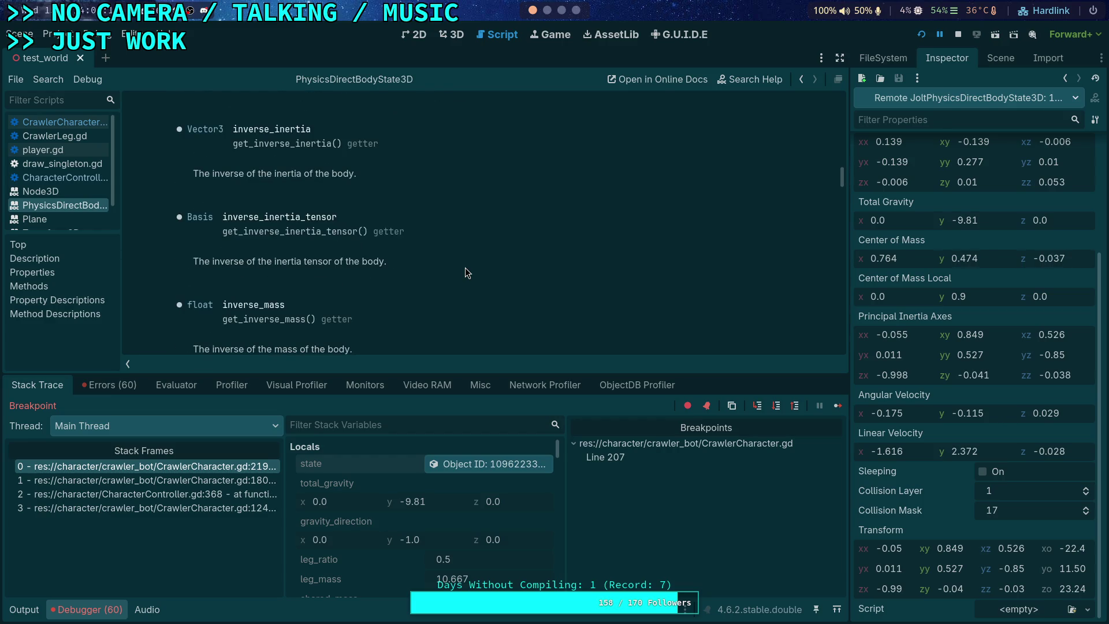
{"action": "scroll", "coordinate": [467, 272], "scroll_direction": "down", "scroll_amount": 10}
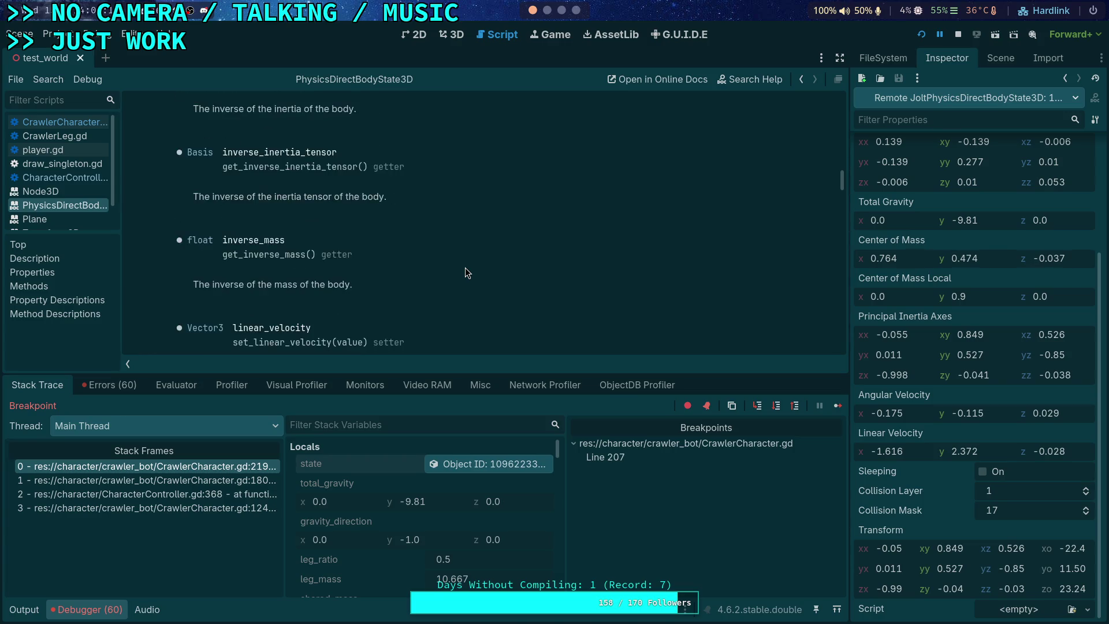
{"action": "scroll", "coordinate": [468, 272], "scroll_direction": "down", "scroll_amount": 10}
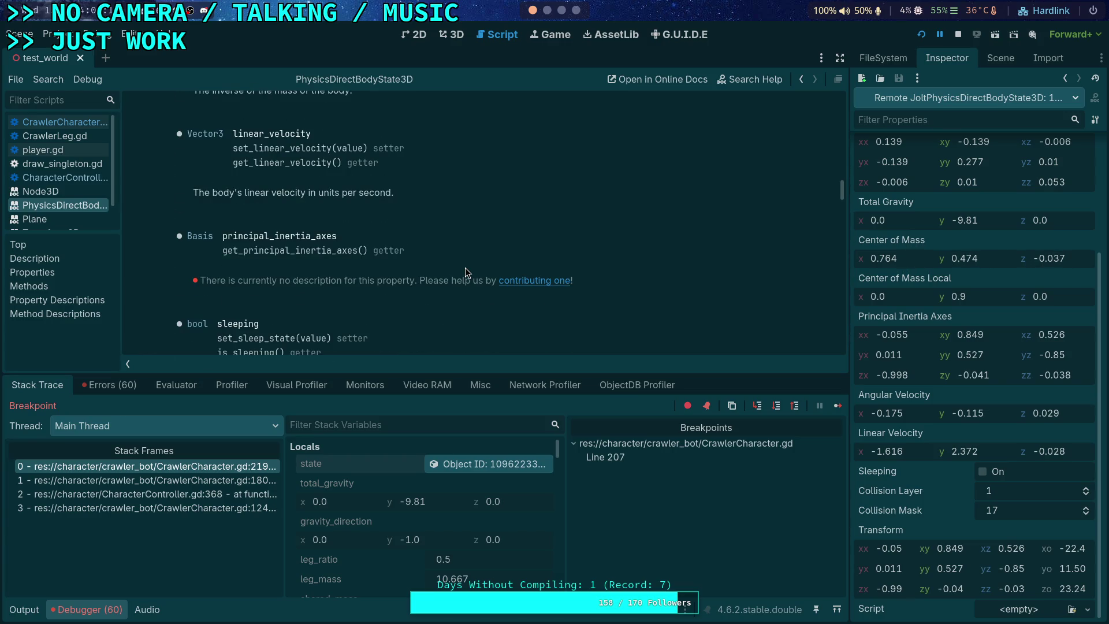
{"action": "scroll", "coordinate": [465, 268], "scroll_direction": "down", "scroll_amount": 20}
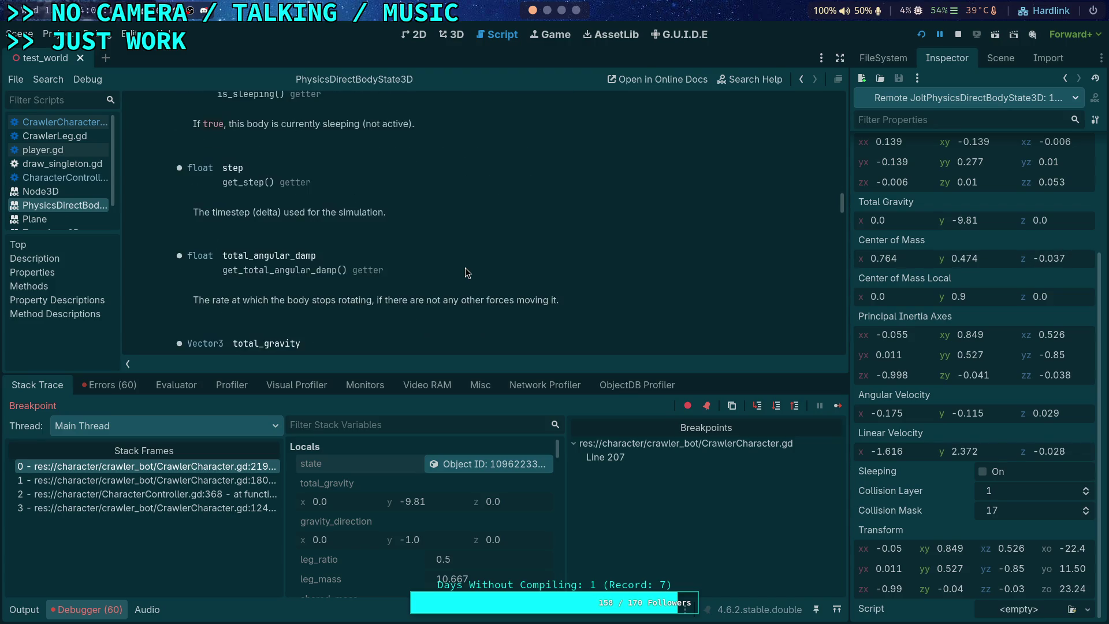
{"action": "scroll", "coordinate": [465, 268], "scroll_direction": "down", "scroll_amount": 15}
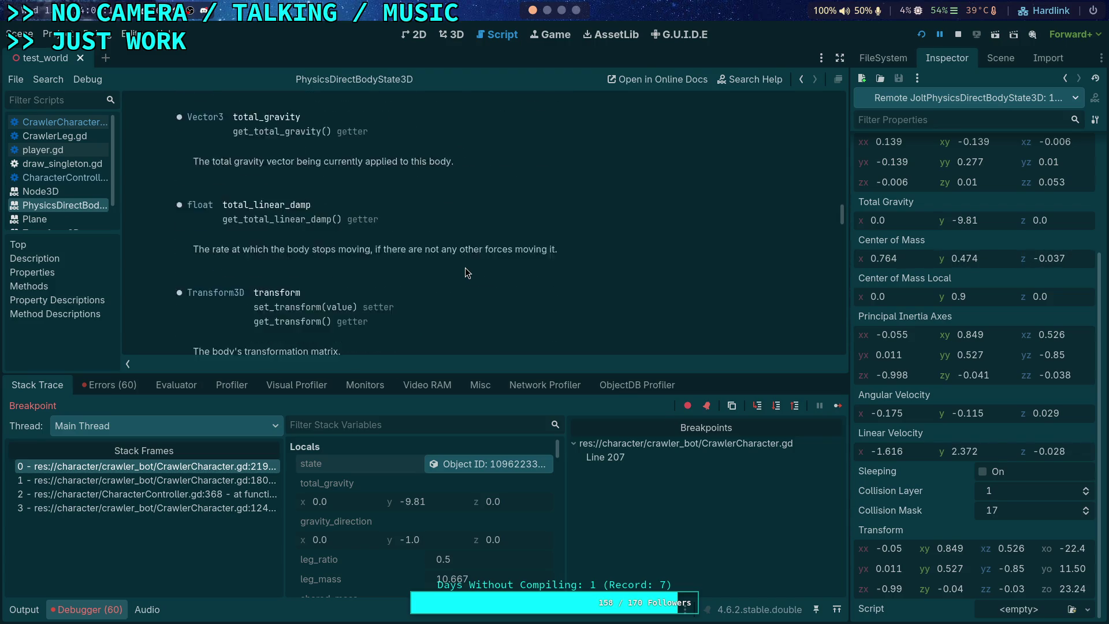
{"action": "scroll", "coordinate": [465, 268], "scroll_direction": "down", "scroll_amount": 2}
{"action": "scroll", "coordinate": [466, 268], "scroll_direction": "up", "scroll_amount": 6}
{"action": "left_click", "coordinate": [561, 11]}
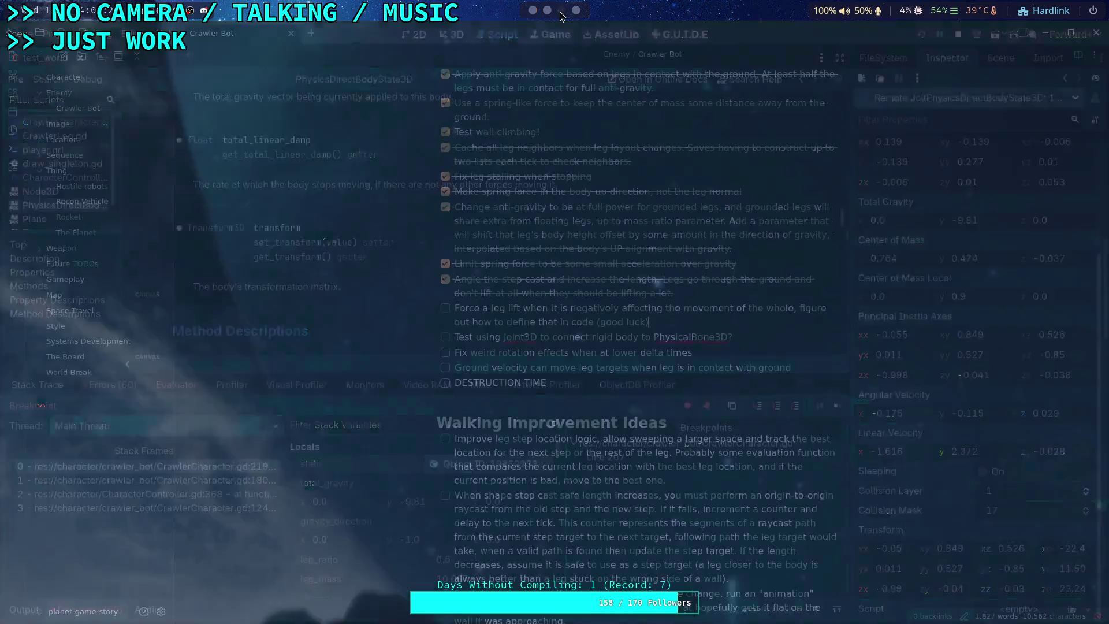
Flip between the Neovim Godot-source workspace and the editor, then go to '1: planet-game'
{"action": "left_click", "coordinate": [546, 13]}
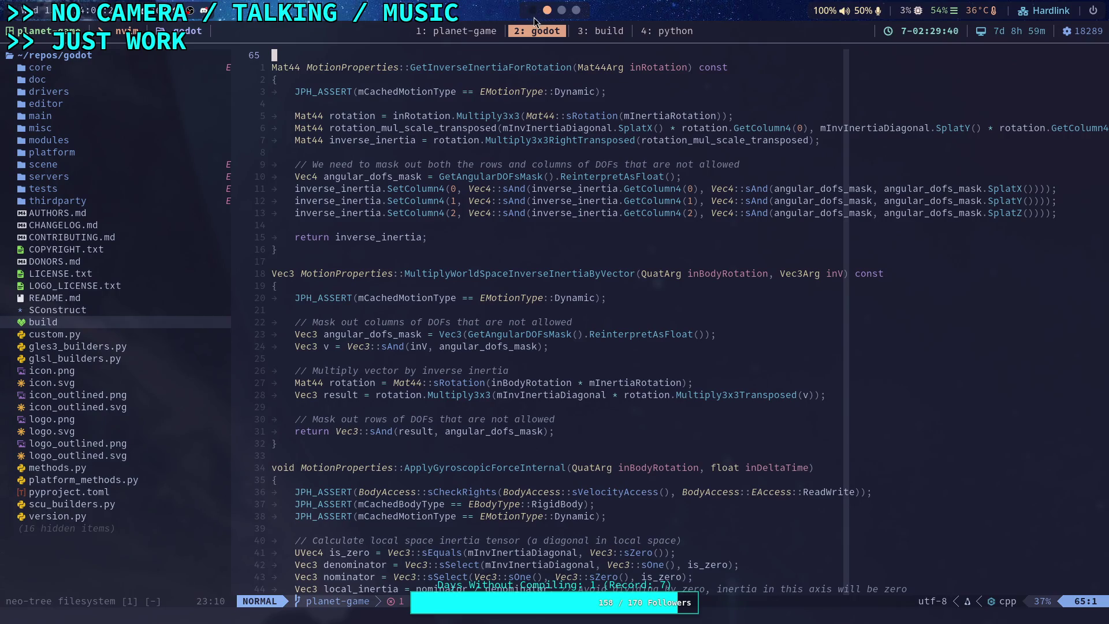
{"action": "left_click", "coordinate": [533, 18]}
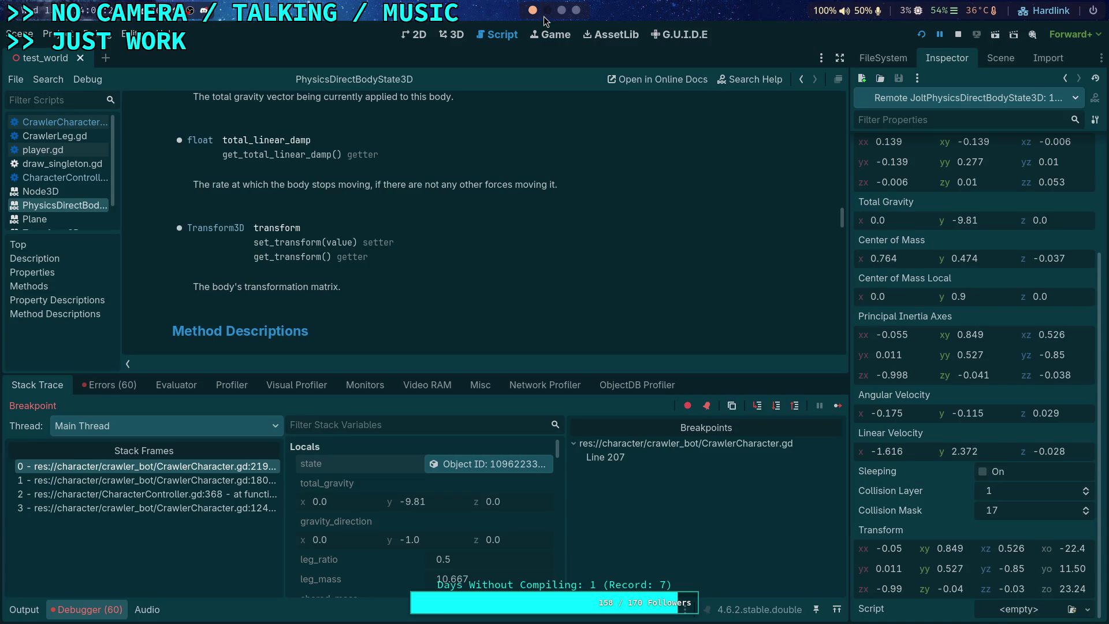
{"action": "left_click", "coordinate": [547, 13]}
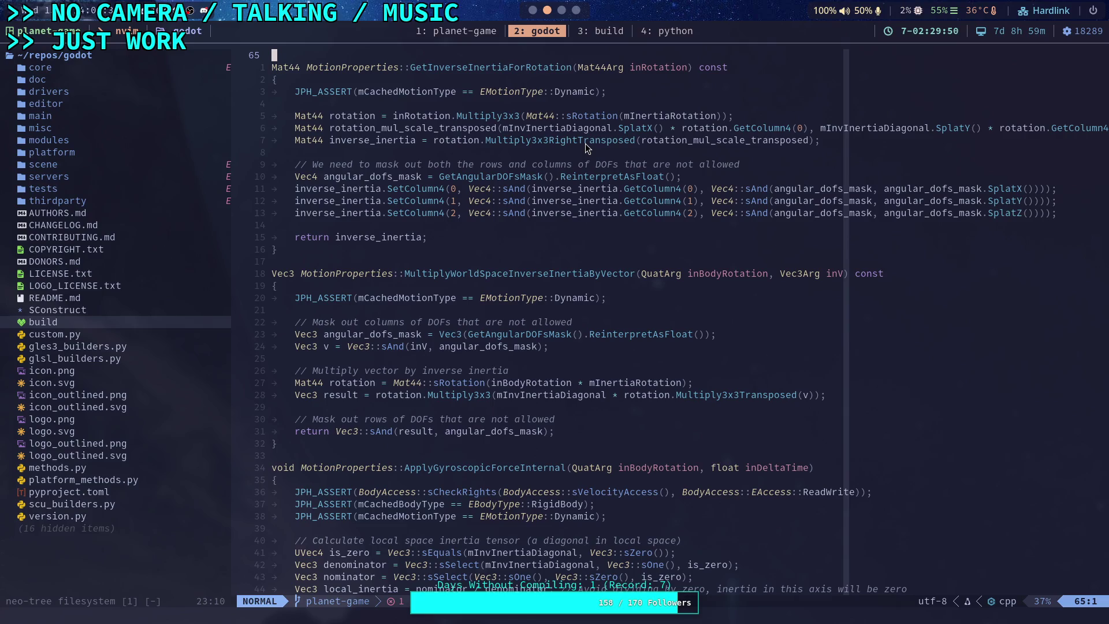
{"action": "left_click", "coordinate": [464, 30]}
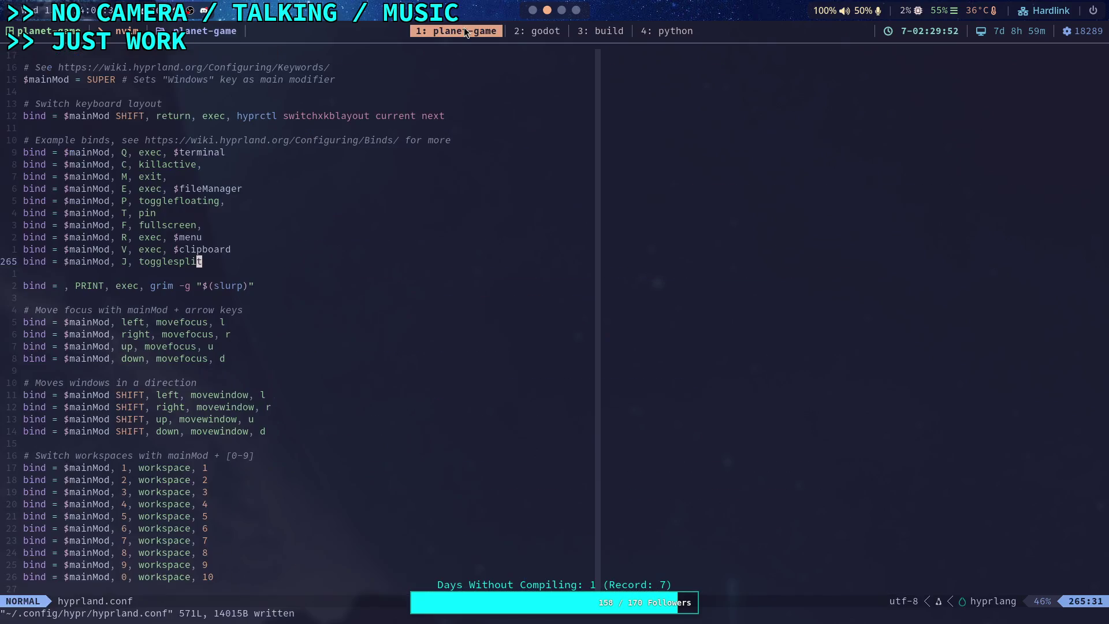
Quit the hyprland.conf Neovim session with :q, back to the shell's git output
{"action": "left_click", "coordinate": [542, 32]}
{"action": "left_click", "coordinate": [456, 30]}
{"action": "type", "text": ":q"}
{"action": "key", "text": "Return"}
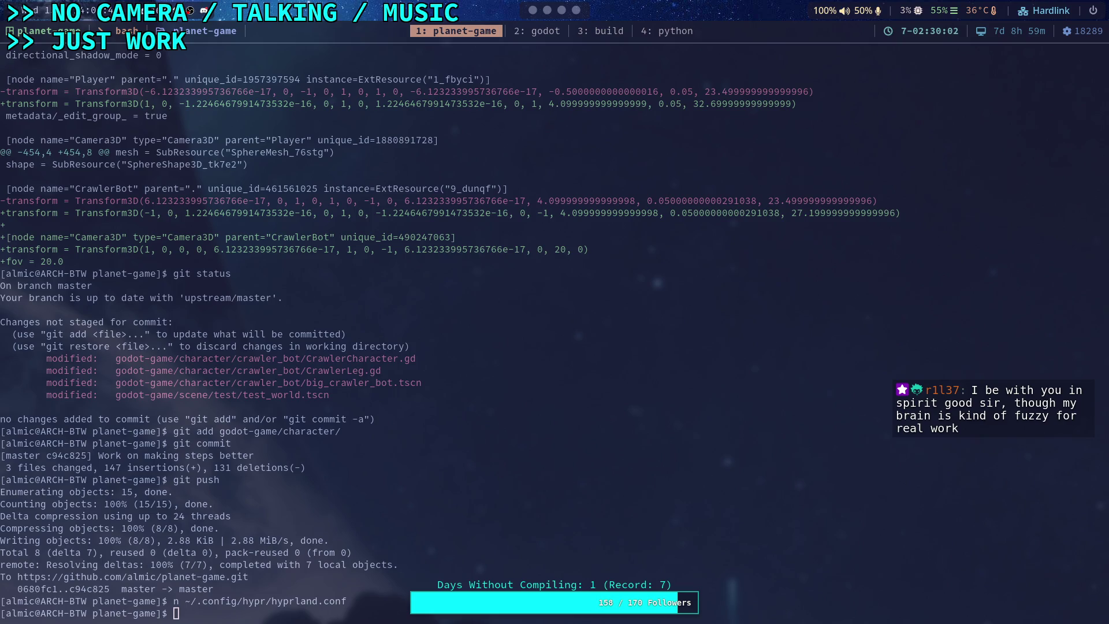
On the '2: godot' workspace, start a live grep for PhysicsDirectBodyState
{"action": "left_click", "coordinate": [537, 30]}
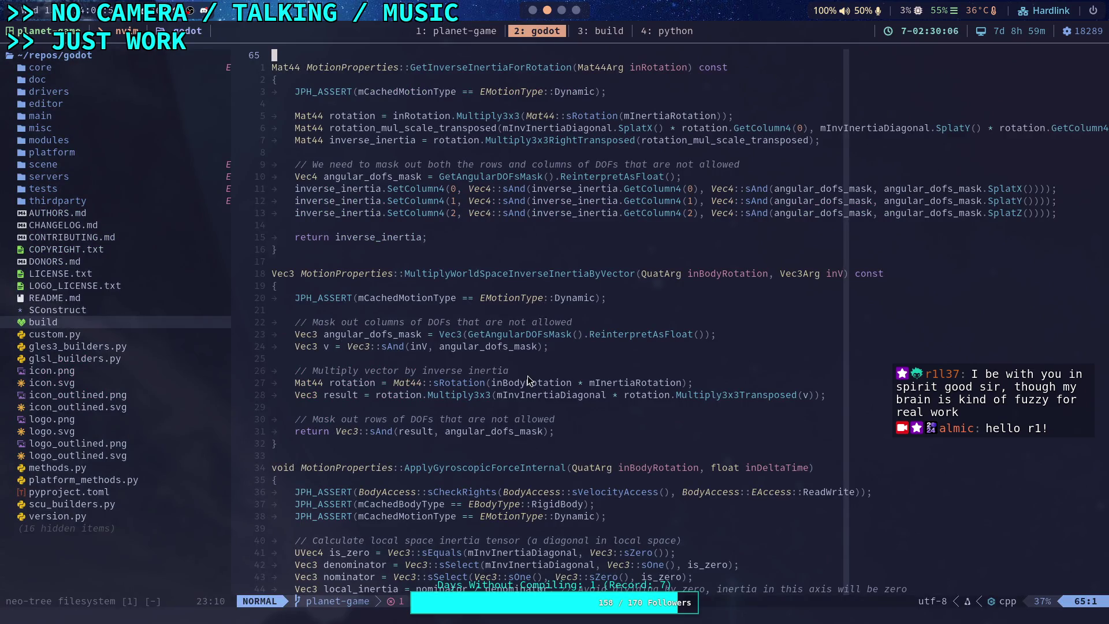
{"action": "key", "text": "space"}
{"action": "type", "text": "fg"}
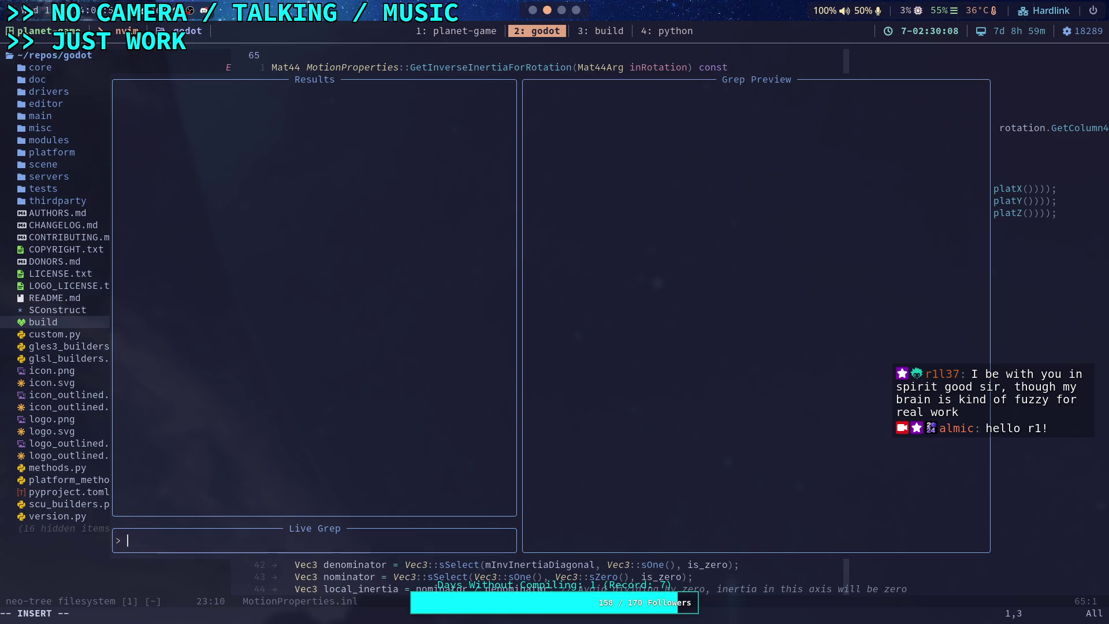
{"action": "type", "text": "PhysicsDi"}
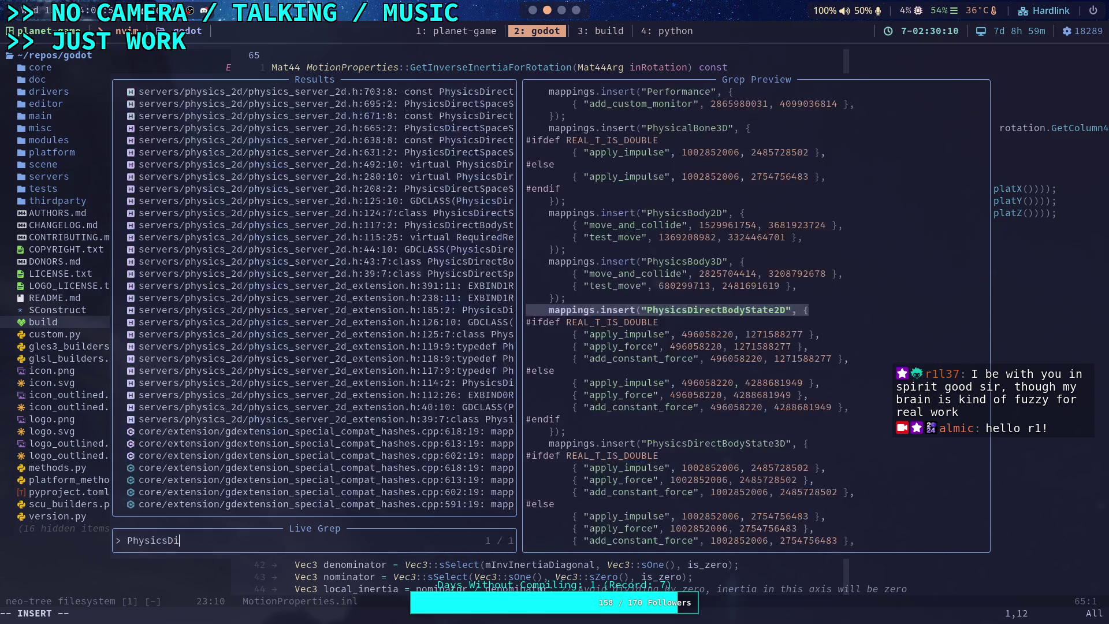
{"action": "type", "text": "rectBodyState"}
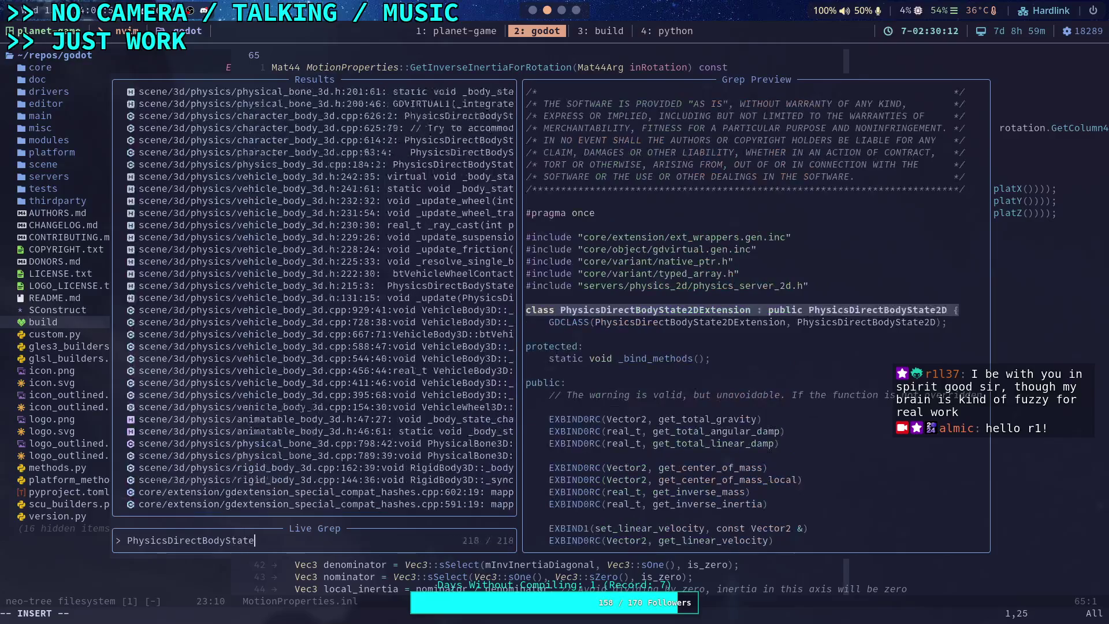
Select the rigid_body_3d.cpp:162 match among 1287 results, previewing RigidBody3D::_body_state_changed
{"action": "key", "text": "Up"}
{"action": "key", "text": "Up"}
{"action": "key", "text": "Up"}
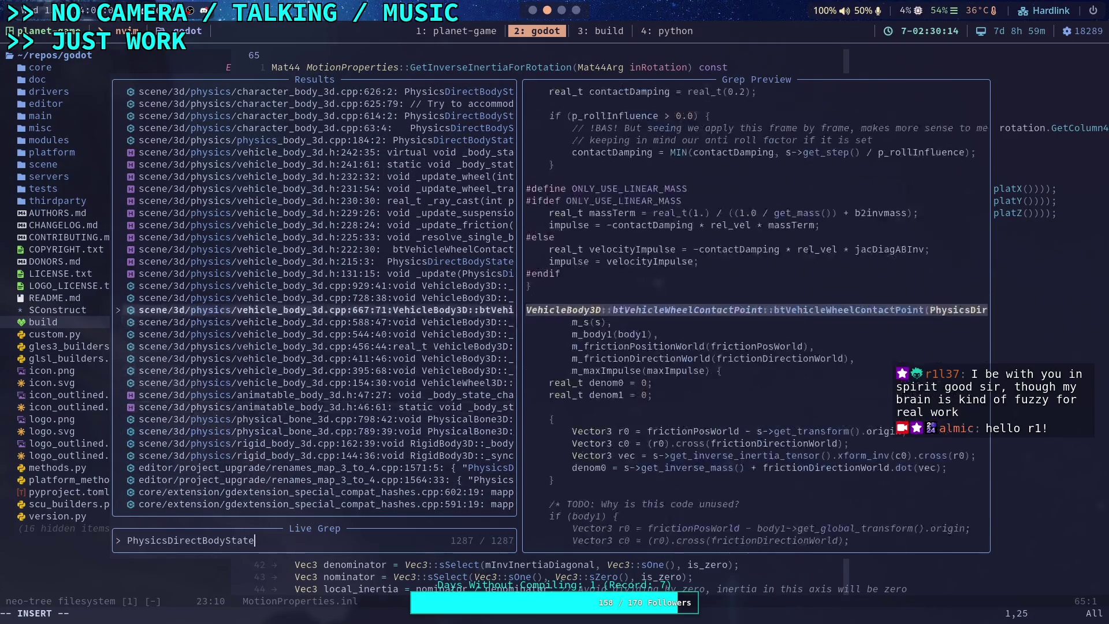
{"action": "key", "text": "Down"}
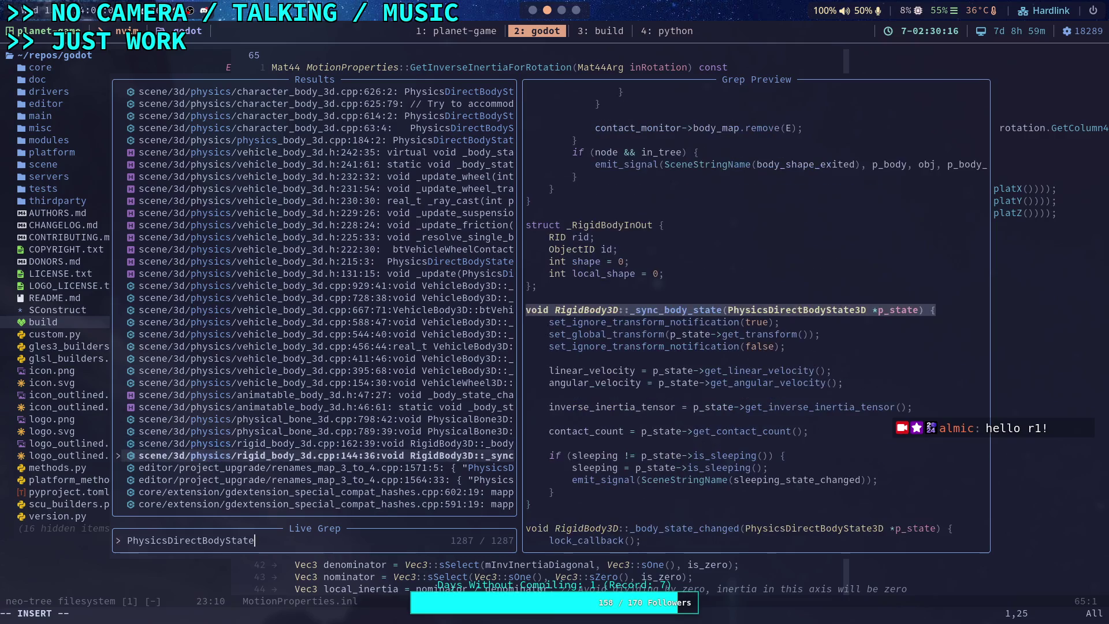
{"action": "key", "text": "Up"}
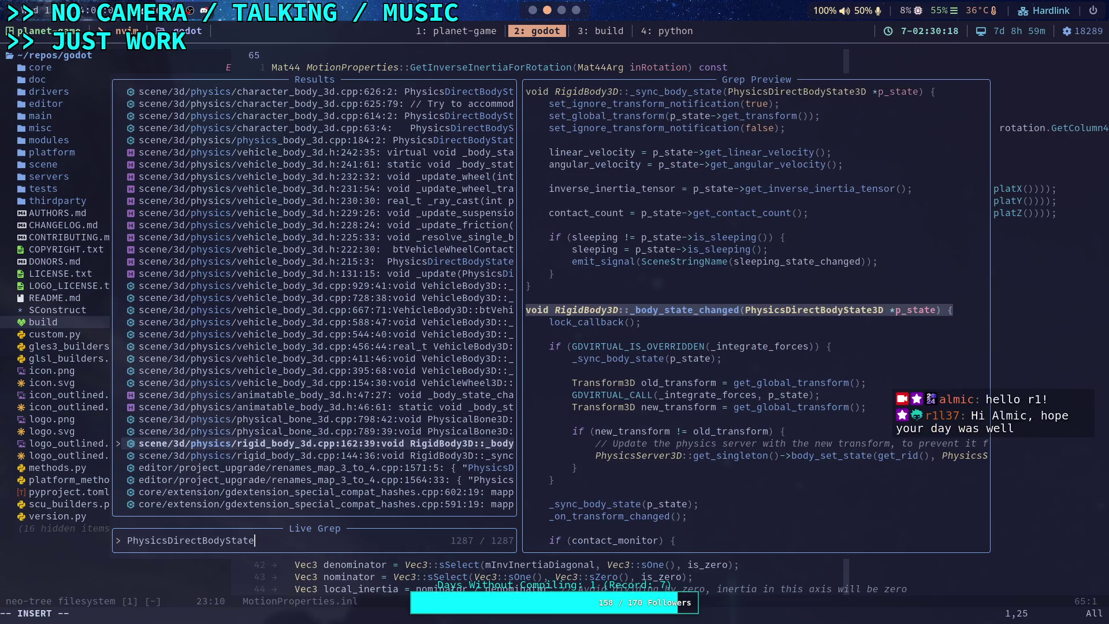